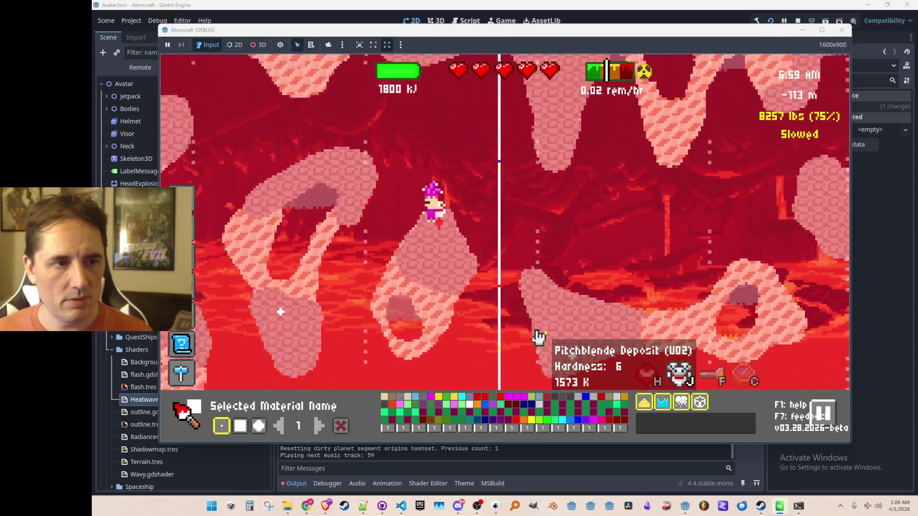
# - Switch to the material hand tool, show the F3 debug overlay, and jetpack up-left
pyautogui.press('1')
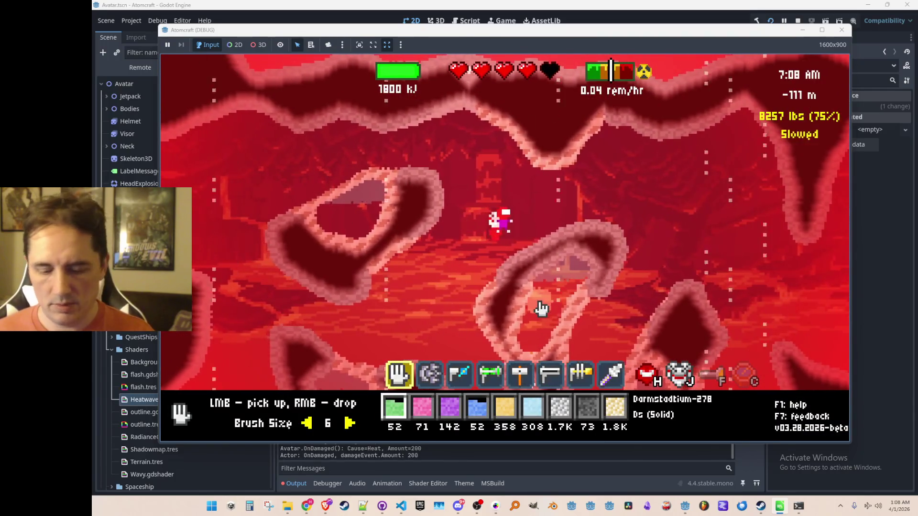
pyautogui.press('F3')
pyautogui.press('F3')
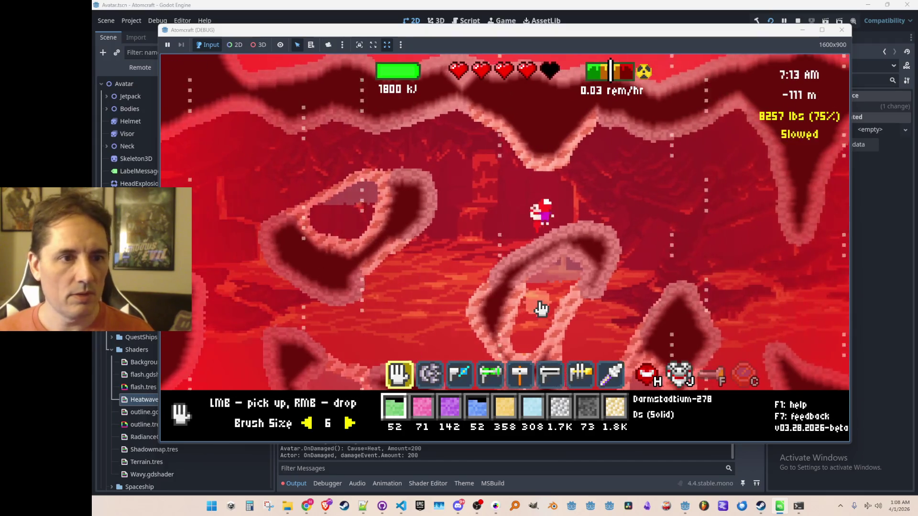
pyautogui.press('w')
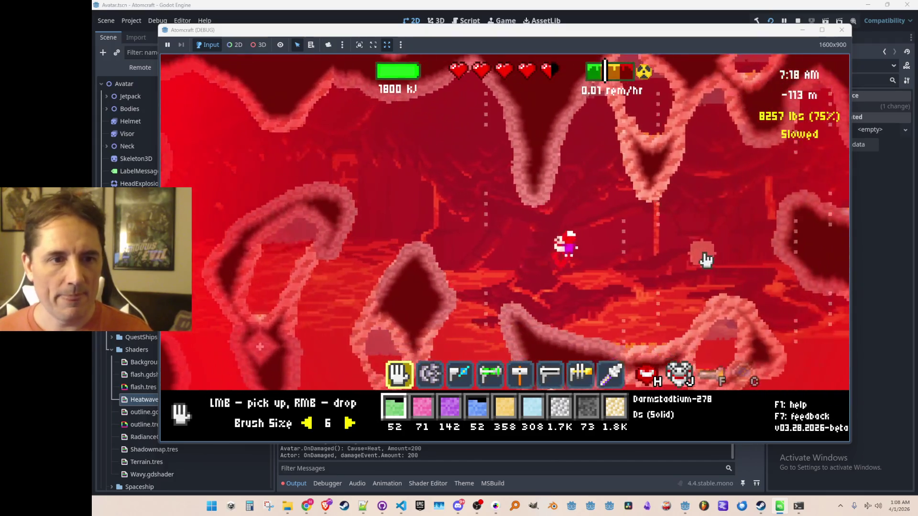
pyautogui.press('a')
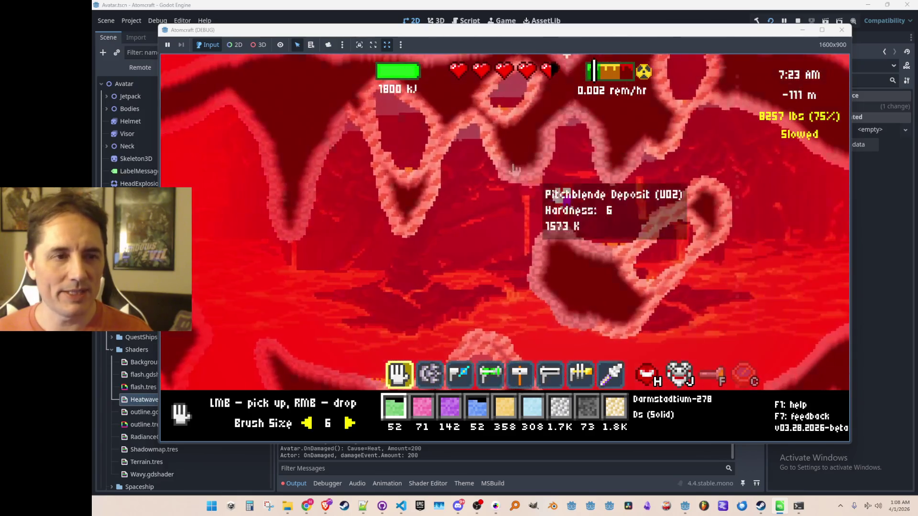
# - Suck up the Radon-222 gas pocket, then stop the running game
pyautogui.moveTo(473, 120)
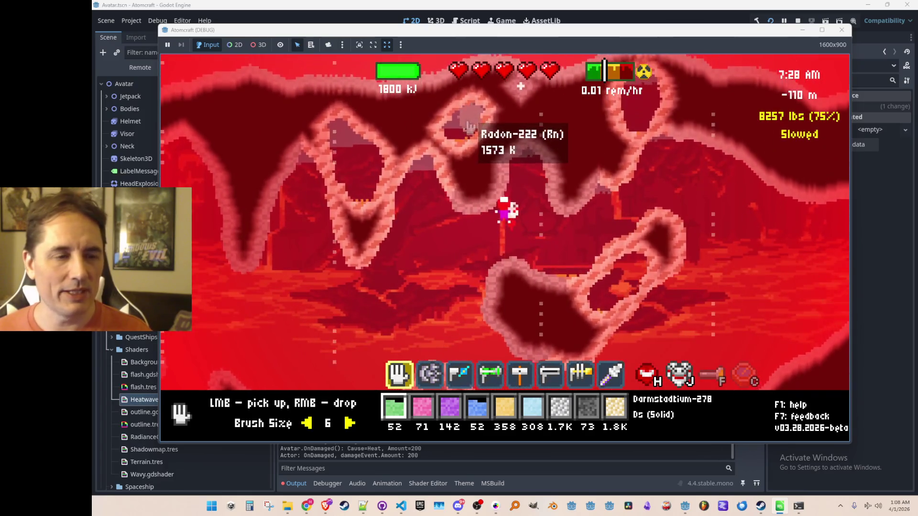
pyautogui.moveTo(521, 128)
pyautogui.mouseDown()
pyautogui.moveTo(535, 127)
pyautogui.moveTo(428, 142)
pyautogui.moveTo(368, 180)
pyautogui.moveTo(492, 180)
pyautogui.moveTo(706, 98)
pyautogui.moveTo(717, 113)
pyautogui.moveTo(698, 254)
pyautogui.moveTo(478, 344)
pyautogui.moveTo(497, 325)
pyautogui.moveTo(432, 194)
pyautogui.moveTo(601, 199)
pyautogui.moveTo(482, 181)
pyautogui.mouseUp()
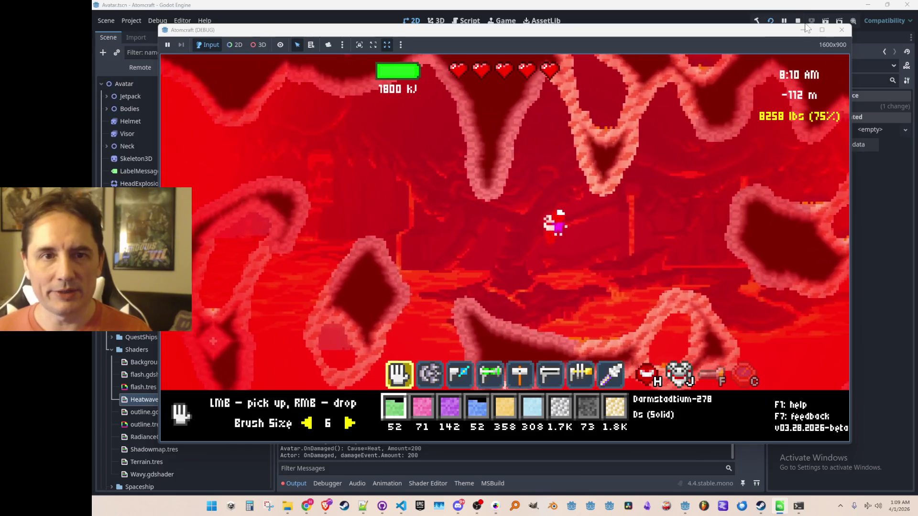
pyautogui.click(797, 21)
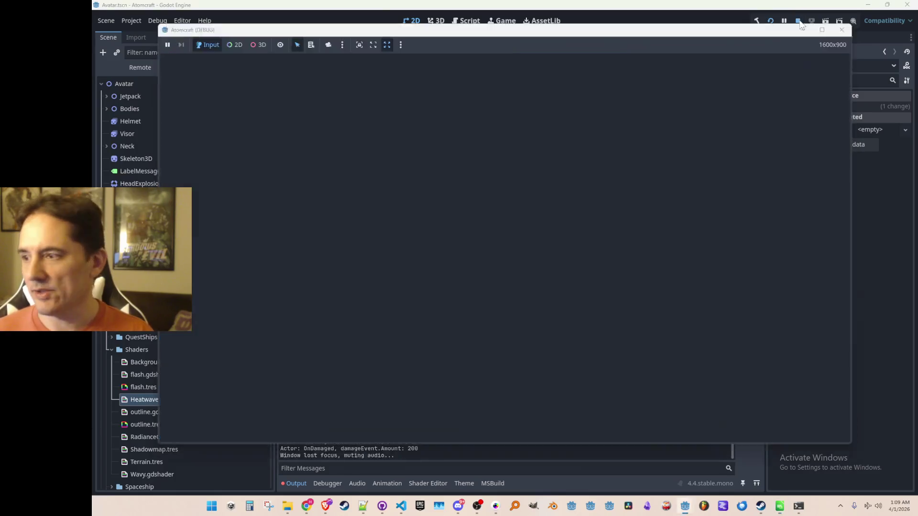
# - Save the scene and bring VS Code with BaseMaterial.cs to the front
pyautogui.hotkey('ctrl', 's')
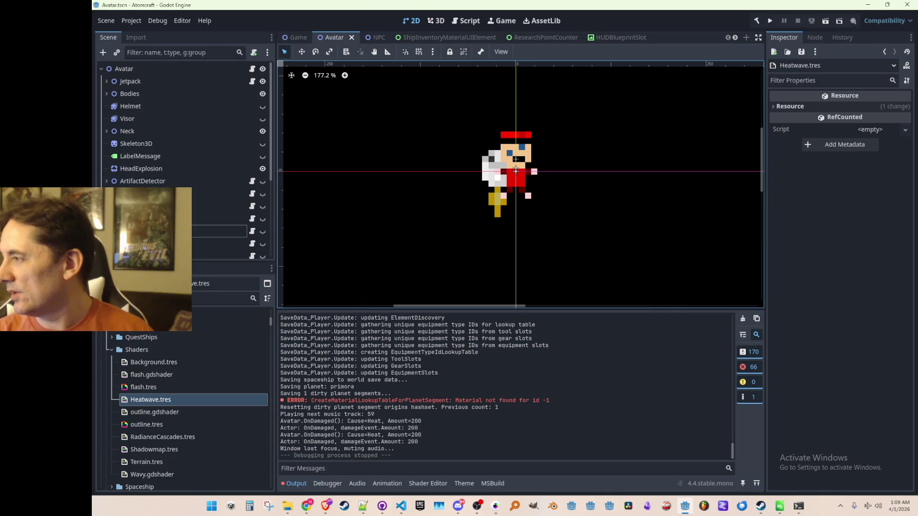
pyautogui.hotkey('alt', 'Tab')
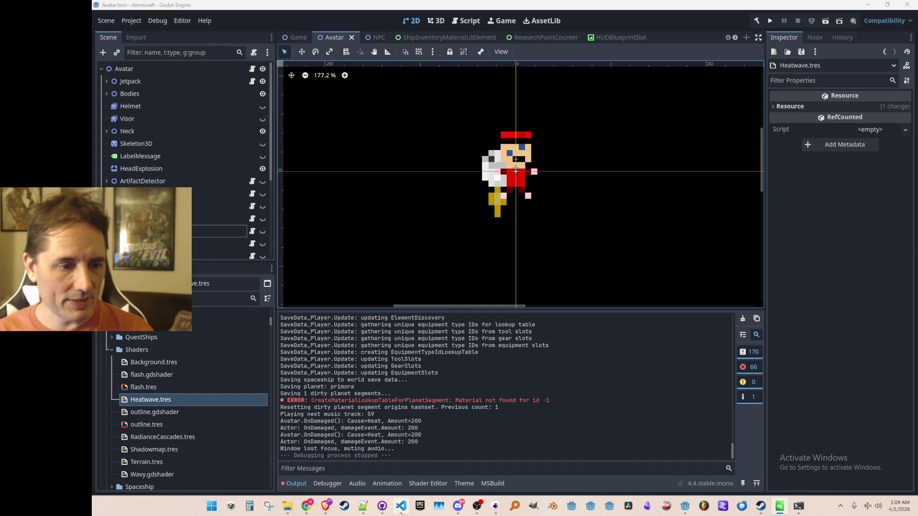
pyautogui.click(402, 507)
pyautogui.click(611, 251)
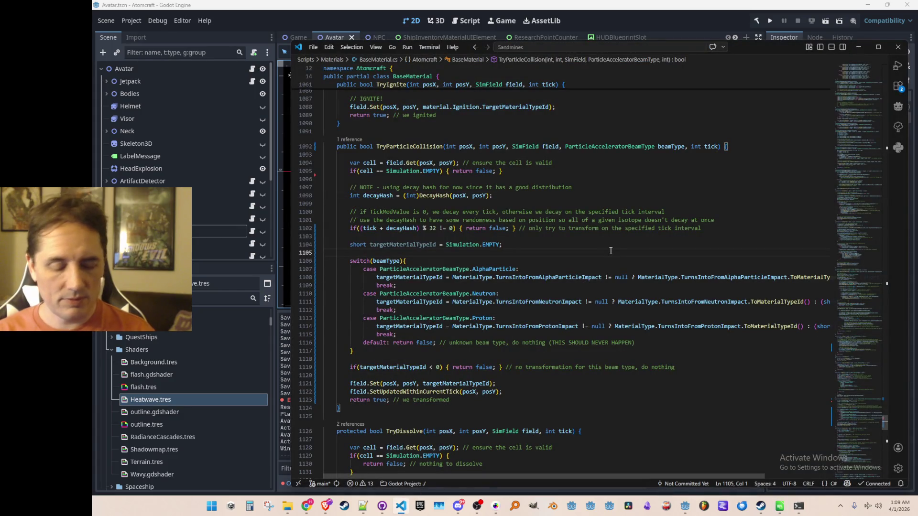
# - Open Gameplay.cs through the quick file search using 'gamepl'
pyautogui.hotkey('ctrl', 'p')
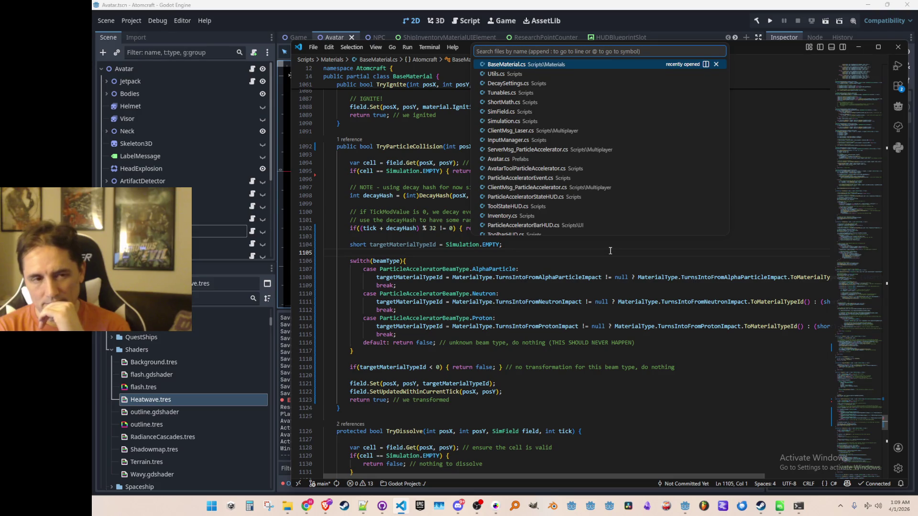
pyautogui.write('gamepl')
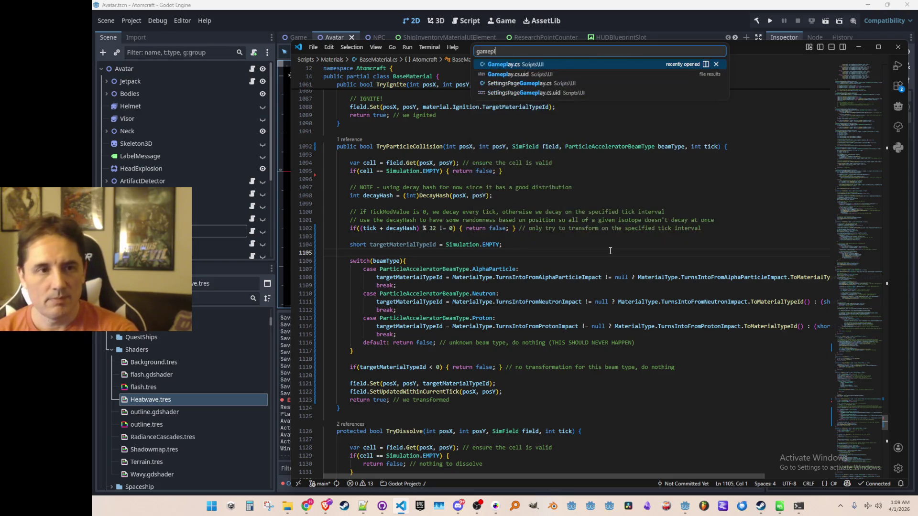
pyautogui.press('Return')
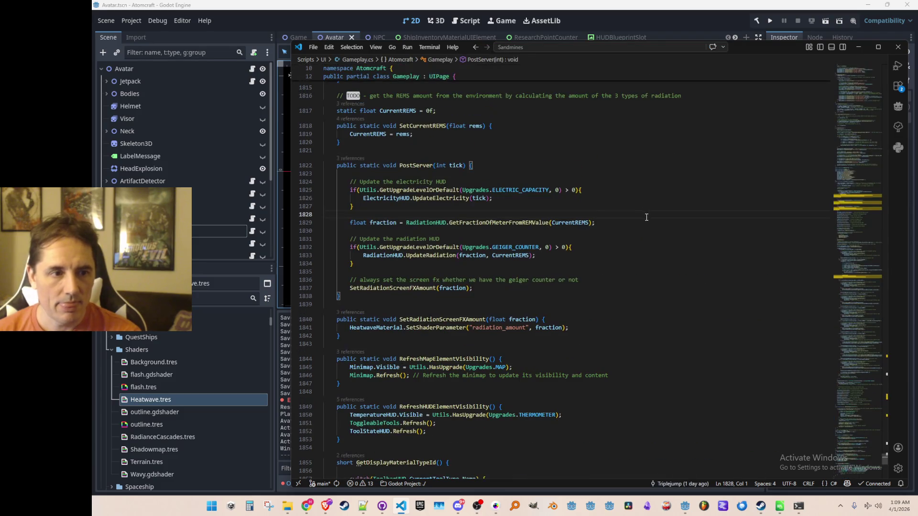
# - Insert blank lines below the UpdateRadiation call in PostServer
pyautogui.click(653, 241)
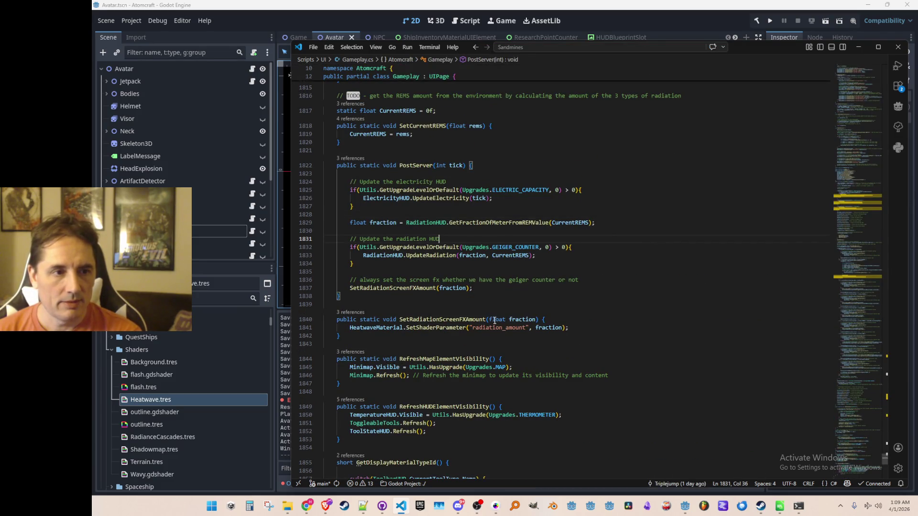
pyautogui.press('Down')
pyautogui.press('Down')
pyautogui.press('Down')
pyautogui.press('Up')
pyautogui.press('Up')
pyautogui.press('End')
pyautogui.press('Down')
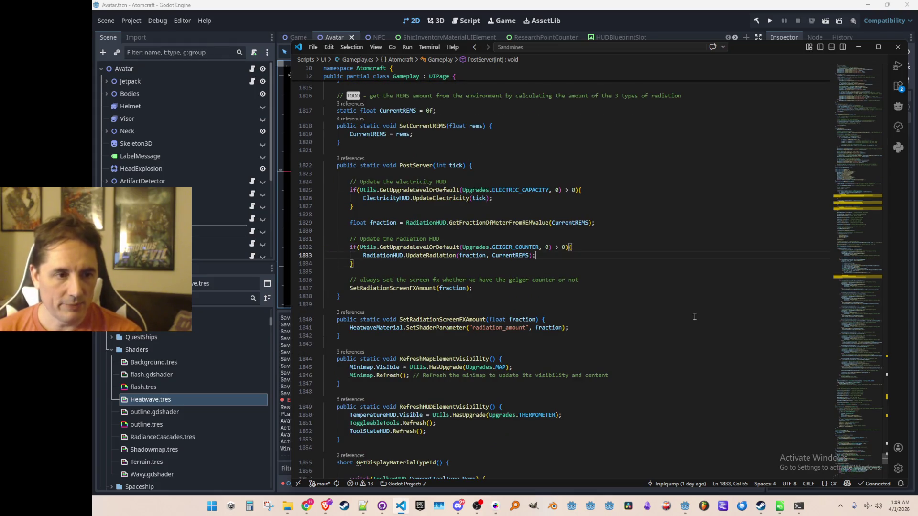
pyautogui.press('Return')
pyautogui.press('Return')
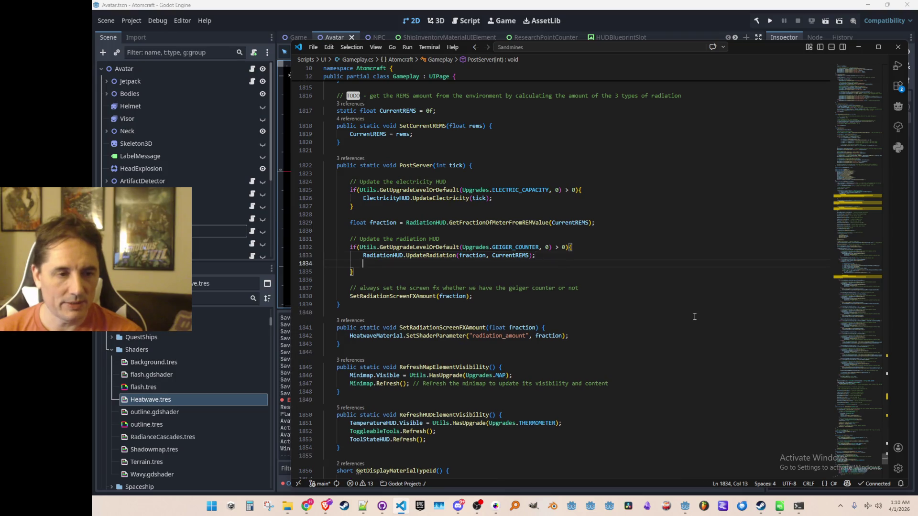
pyautogui.press('Up')
pyautogui.press('Up')
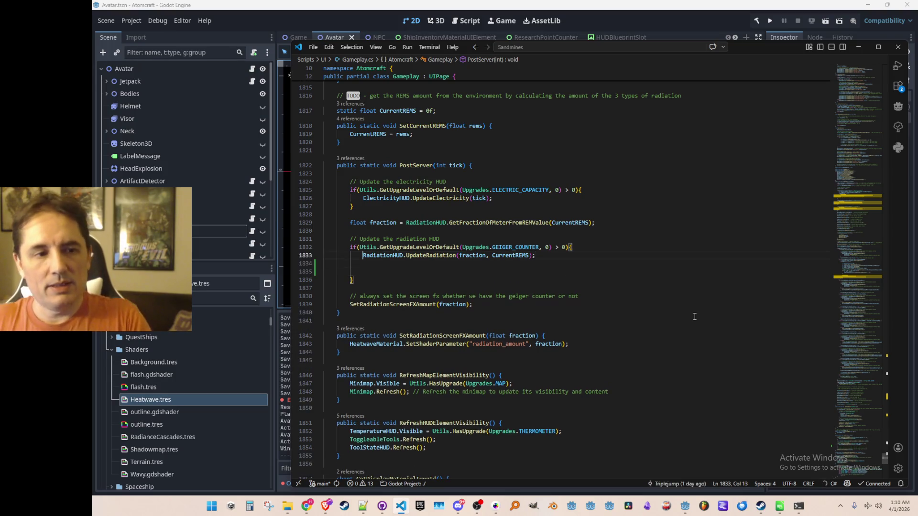
pyautogui.hotkey('ctrl', 'Right')
pyautogui.hotkey('ctrl', 'Right')
pyautogui.hotkey('ctrl', 'Right')
pyautogui.press('Down')
pyautogui.press('Down')
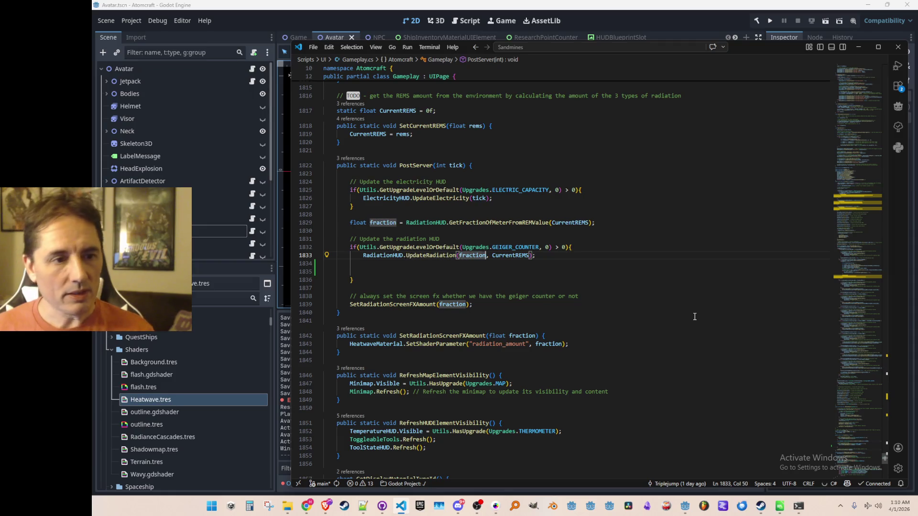
# - Add the comment '// fraction is used to determine click rate' and start a MIN_CLI constant below it
pyautogui.write('// fraction')
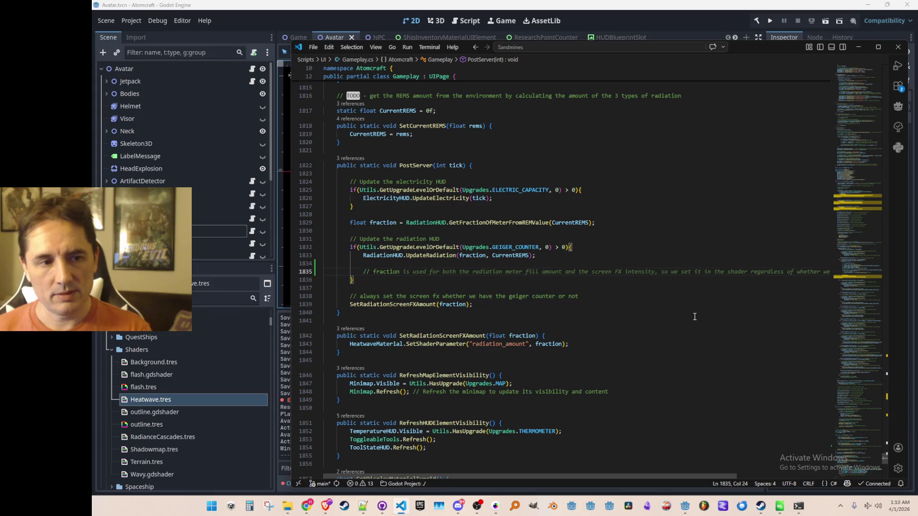
pyautogui.write(' is used to d')
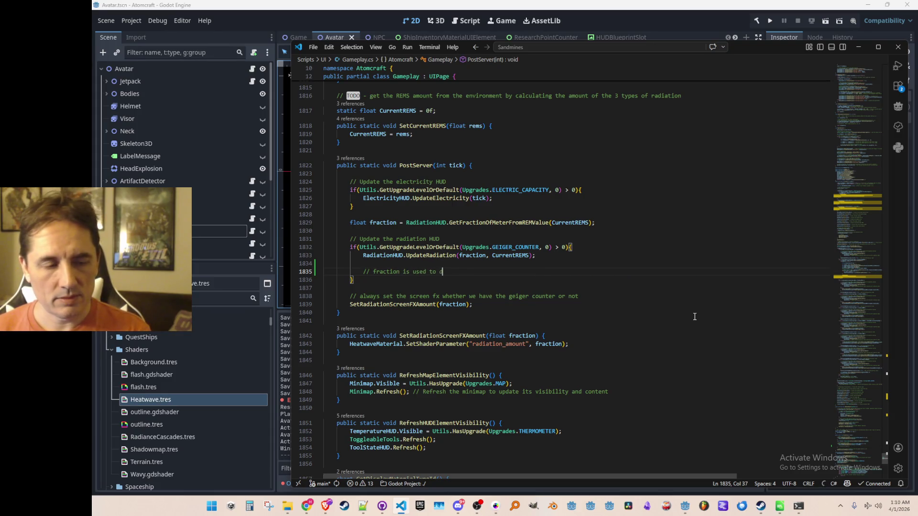
pyautogui.write('etermine click rate')
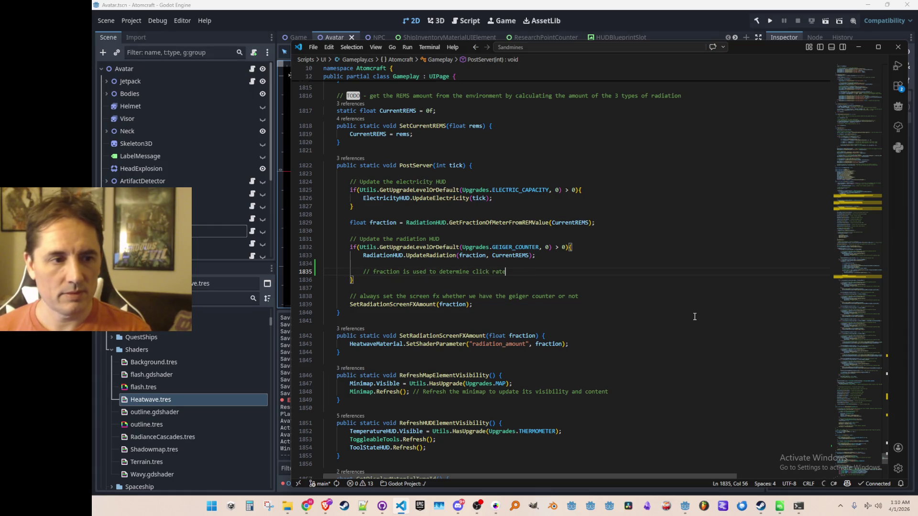
pyautogui.press('Return')
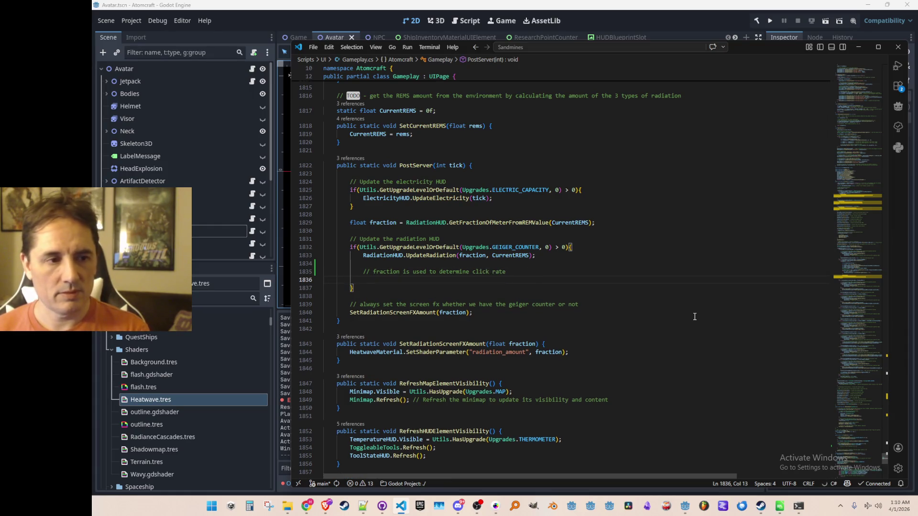
pyautogui.write('at ')
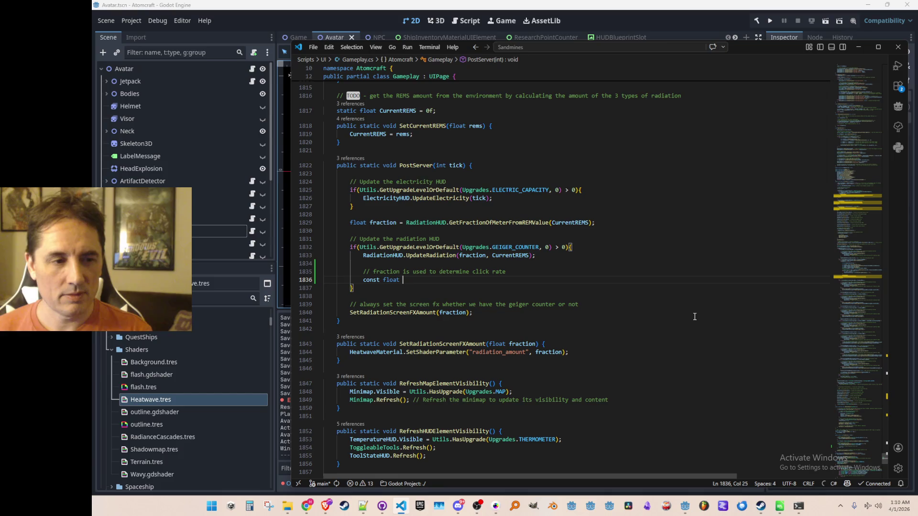
pyautogui.write('MIN_CLICK_PROBABILITY')
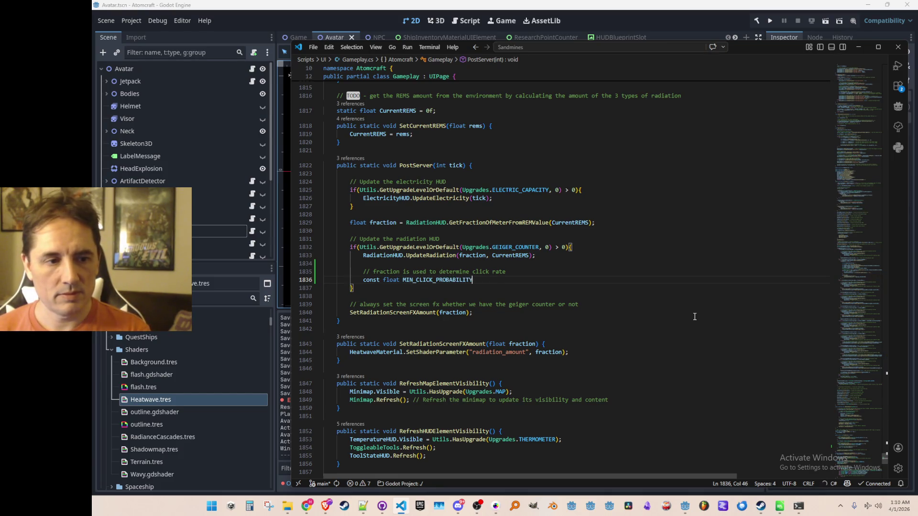
# - Change the comment's word 'rate' to 'probability'
pyautogui.press('Up')
pyautogui.press('End')
pyautogui.hotkey('ctrl', 'shift', 'Left')
pyautogui.write('probability')
# - Draft MIN_CLICK_PROBABILITY and MAX_CLICK_PROBAB constants, then delete both lines
pyautogui.press('Down')
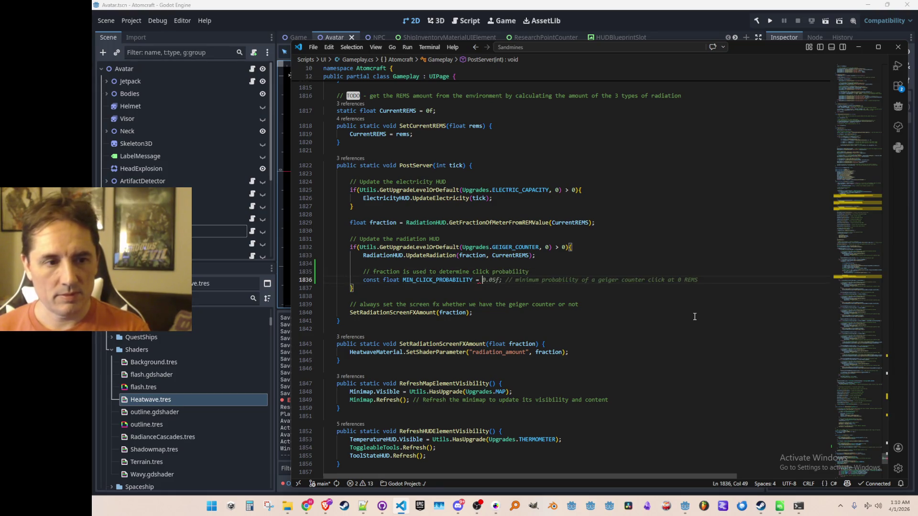
pyautogui.write('0f;')
pyautogui.press('Return')
pyautogui.write('const float MAX')
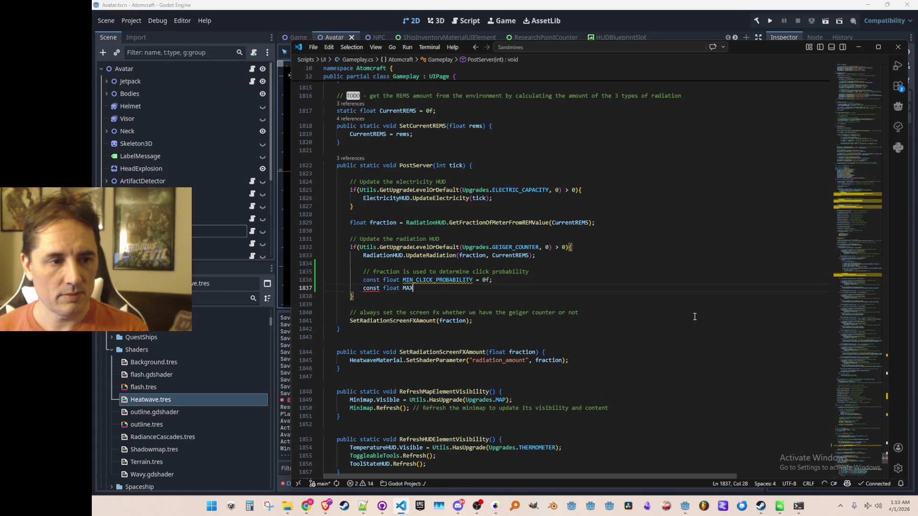
pyautogui.write('_CLICK_PROBAB')
pyautogui.hotkey('shift', 'Home')
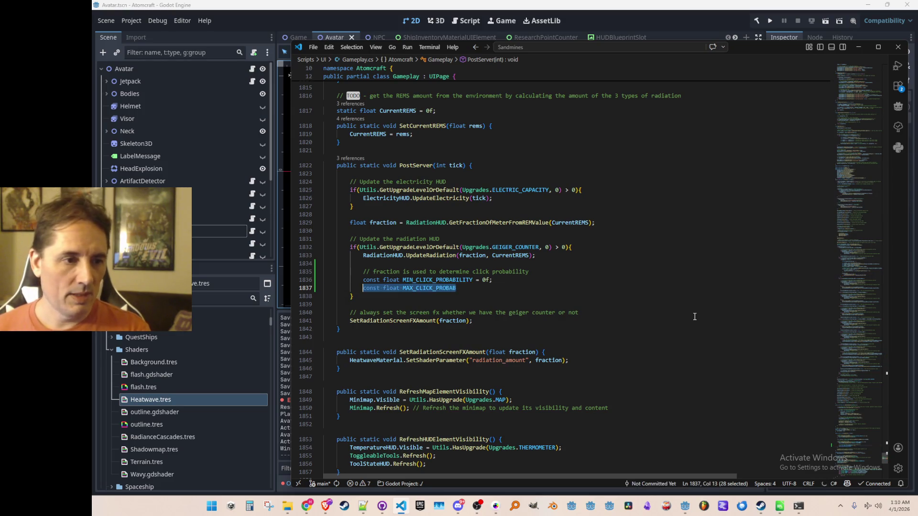
pyautogui.hotkey('shift', 'Up')
pyautogui.press('BackSpace')
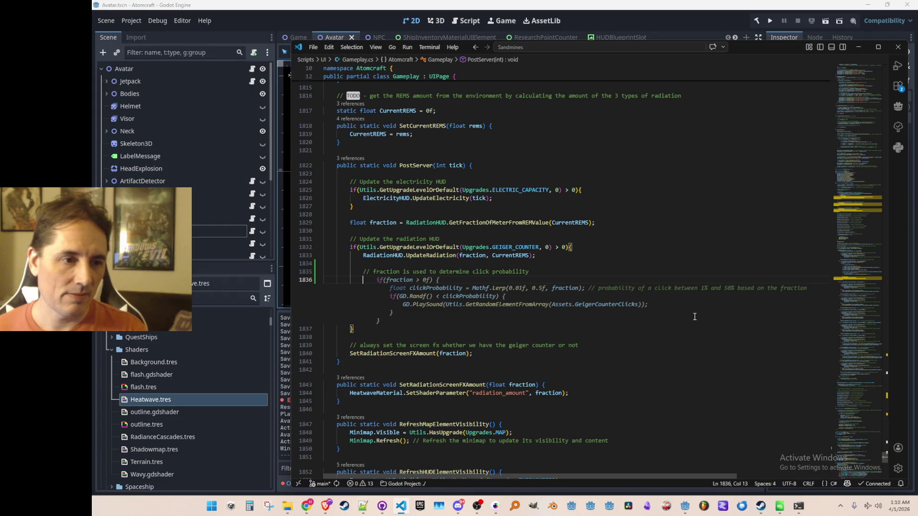
# - Accept the suggested Geiger click if-block and outdent it one level
pyautogui.press('Tab')
pyautogui.hotkey('shift', 'Home')
pyautogui.hotkey('shift', 'Home')
pyautogui.hotkey('shift', 'Up')
pyautogui.hotkey('shift', 'Up')
pyautogui.hotkey('shift', 'Up')
pyautogui.hotkey('shift', 'Up')
pyautogui.hotkey('shift', 'Up')
pyautogui.hotkey('shift', 'Tab')
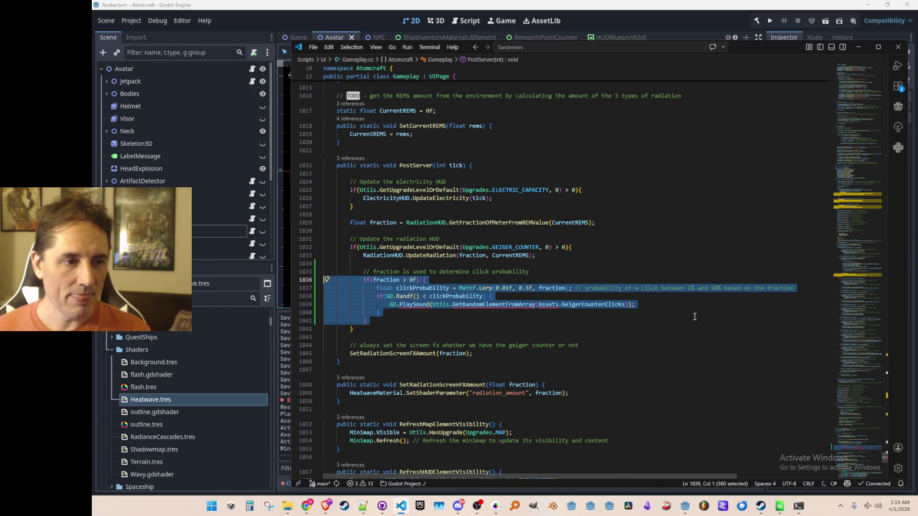
pyautogui.press('Up')
pyautogui.press('End')
# - Check the Mathf.Lerp line and delete the old GD.PlaySound statement
pyautogui.press('Down')
pyautogui.press('Down')
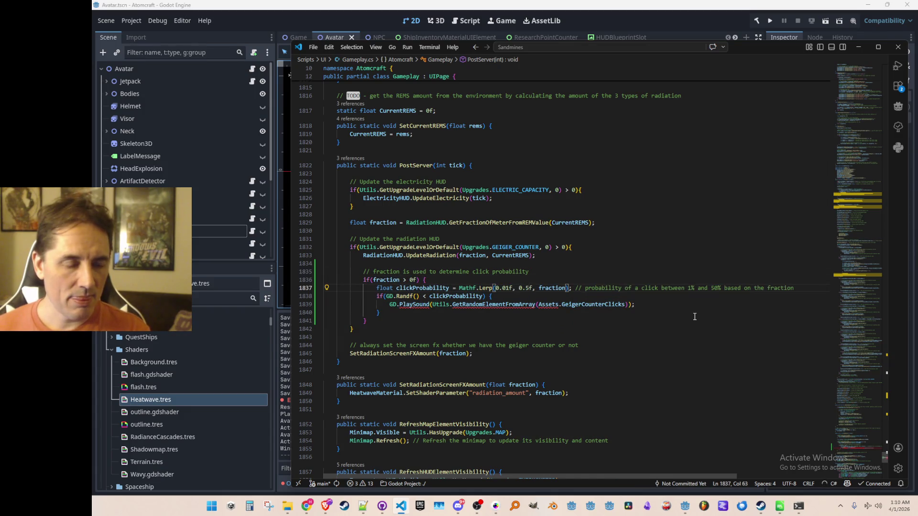
pyautogui.press('Home')
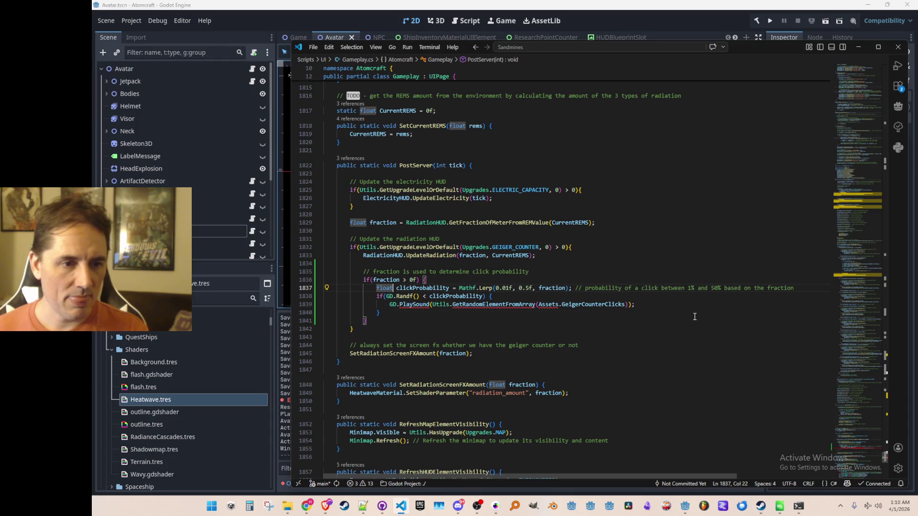
pyautogui.hotkey('ctrl', 'Right')
pyautogui.hotkey('ctrl', 'Right')
pyautogui.press('Right')
pyautogui.press('Right')
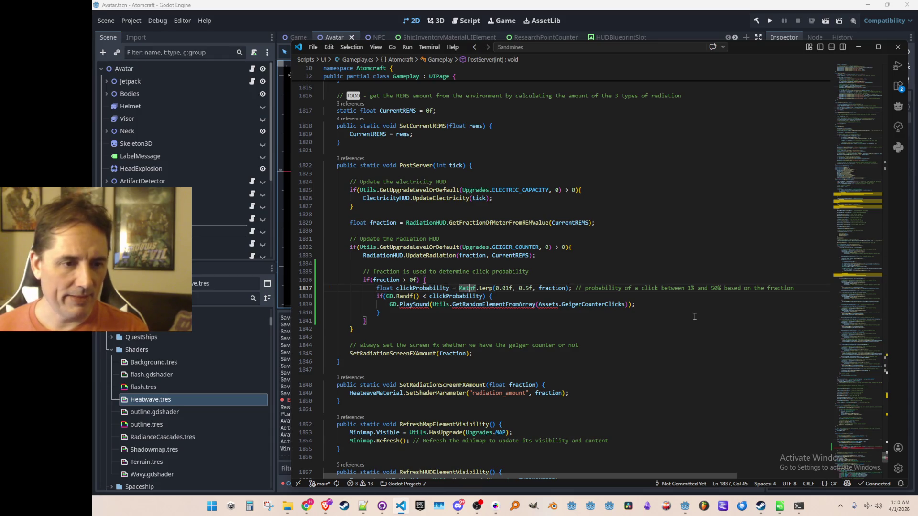
pyautogui.press('Down')
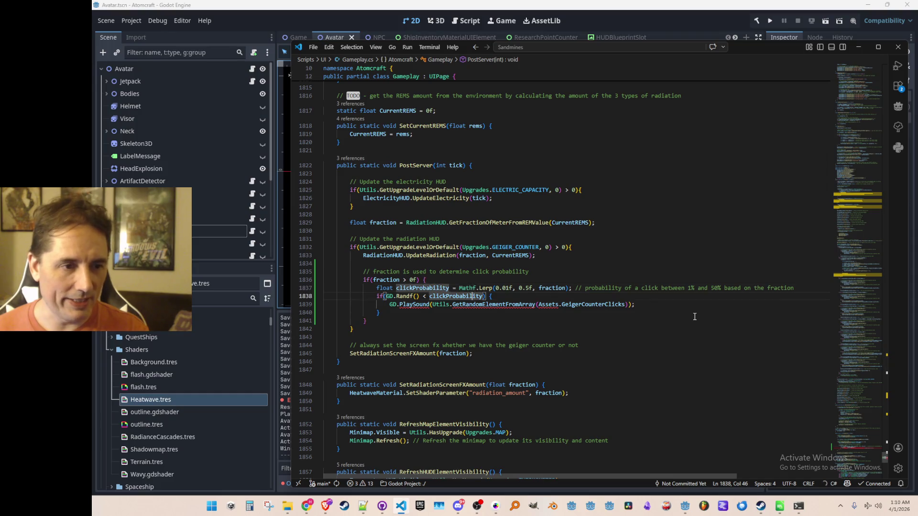
pyautogui.press('Down')
pyautogui.press('Home')
pyautogui.hotkey('shift', 'End')
pyautogui.press('BackSpace')
# - Write Audio.Play(AudioCueTypes.GEIGER_CLICK); in its place, using the completion
pyautogui.write('Audio.Play(')
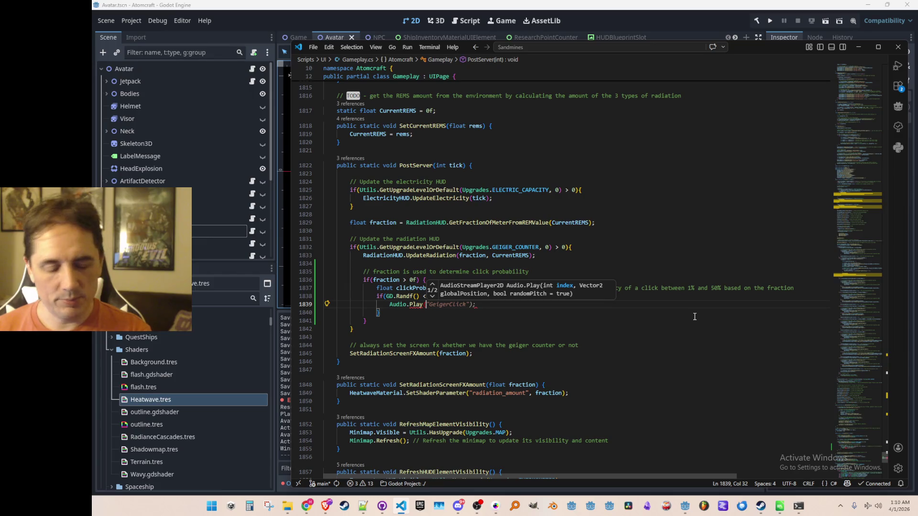
pyautogui.write('AudioCueTypes.GE')
pyautogui.press('Tab')
pyautogui.write(',')
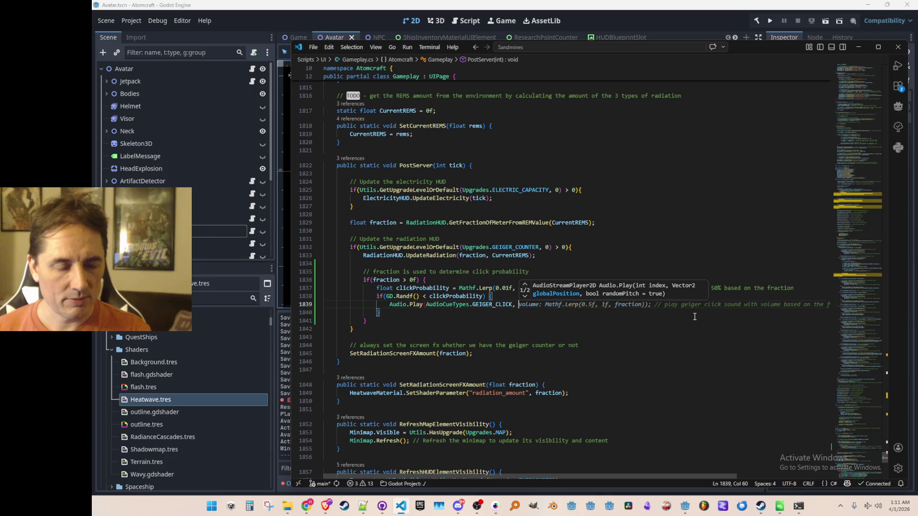
pyautogui.press('BackSpace')
pyautogui.press('BackSpace')
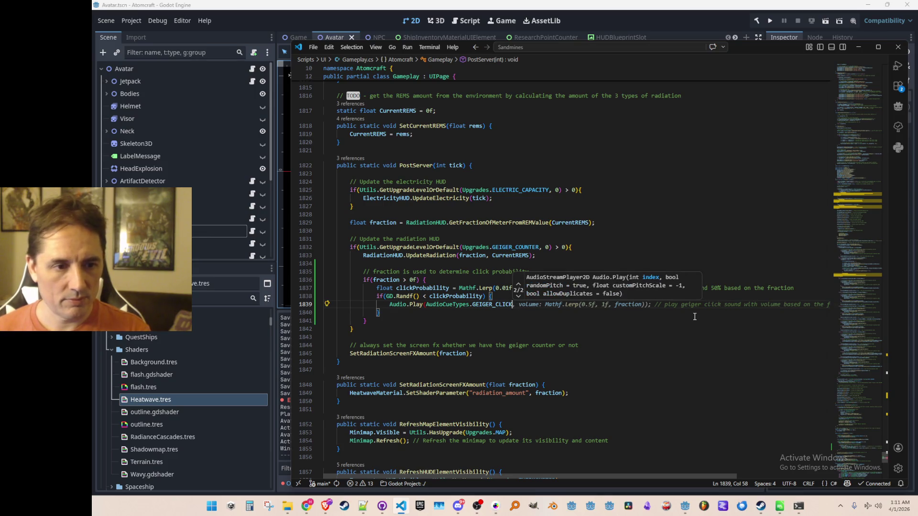
pyautogui.press('Escape')
pyautogui.write(');')
pyautogui.press('Home')
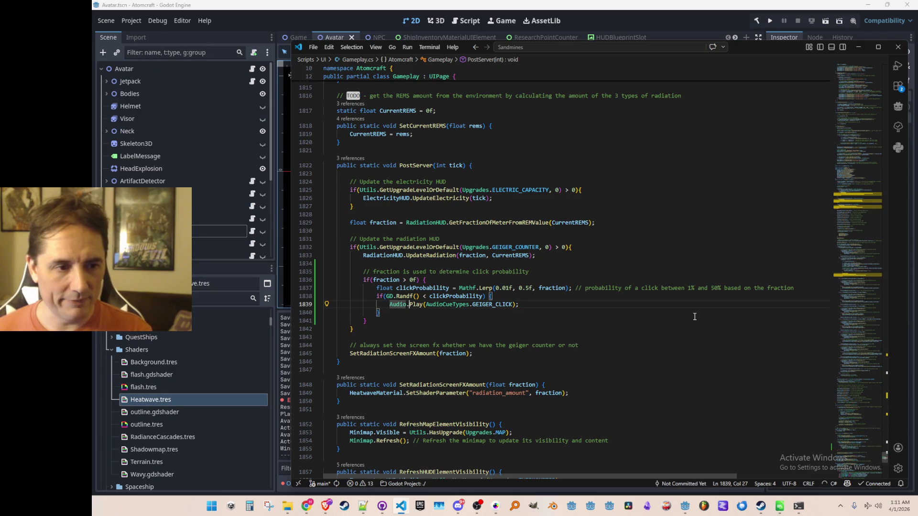
# - Inspect Audio.Play's definition in Audio.cs, return to Gameplay.cs, and run the project in Godot
pyautogui.press('Right')
pyautogui.press('Right')
pyautogui.press('Right')
pyautogui.press('F12')
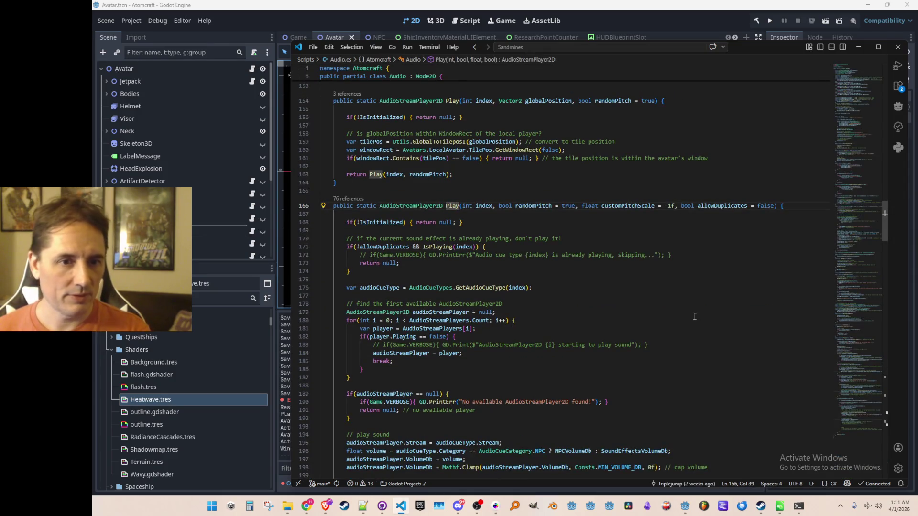
pyautogui.hotkey('alt', 'Left')
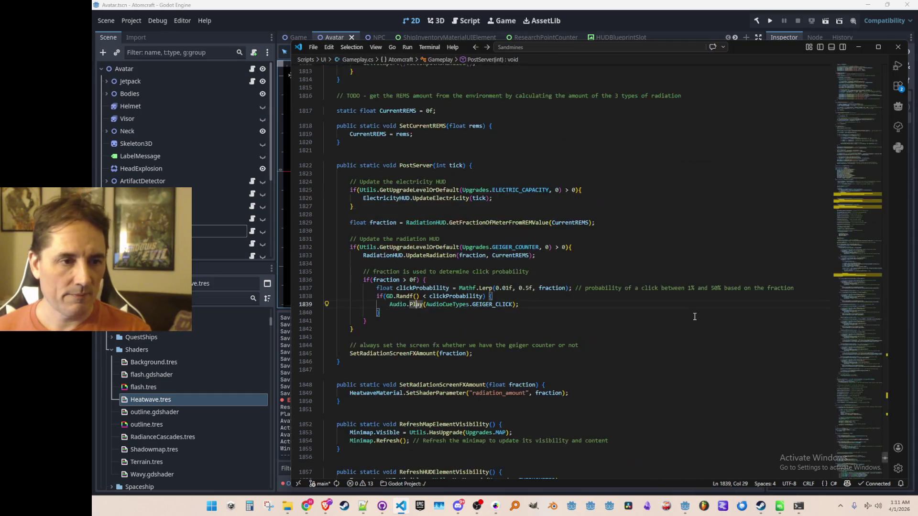
pyautogui.hotkey('alt', 'Right')
pyautogui.hotkey('alt', 'Left')
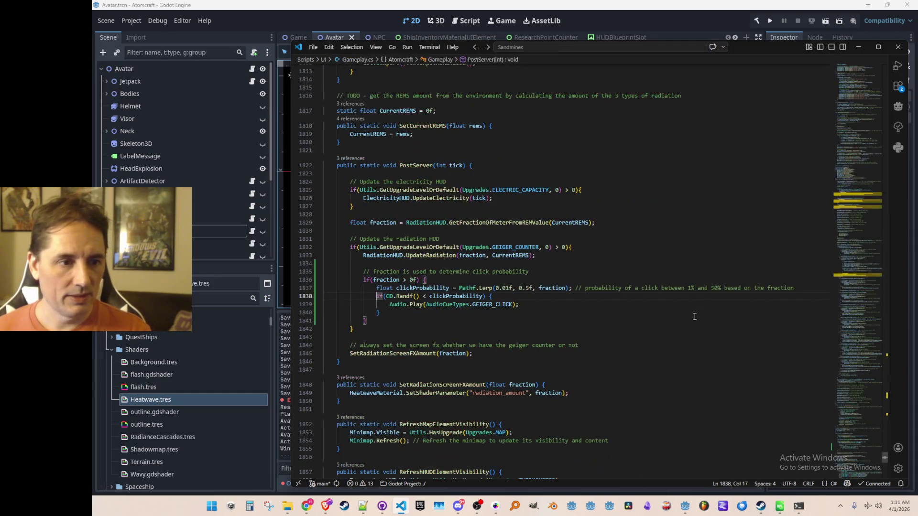
pyautogui.hotkey('alt', 'Right')
pyautogui.hotkey('alt', 'Left')
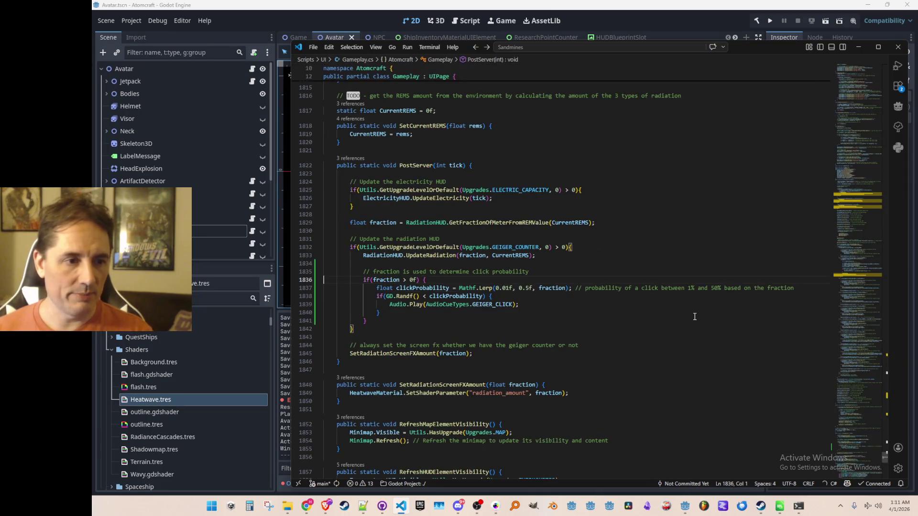
pyautogui.click(769, 19)
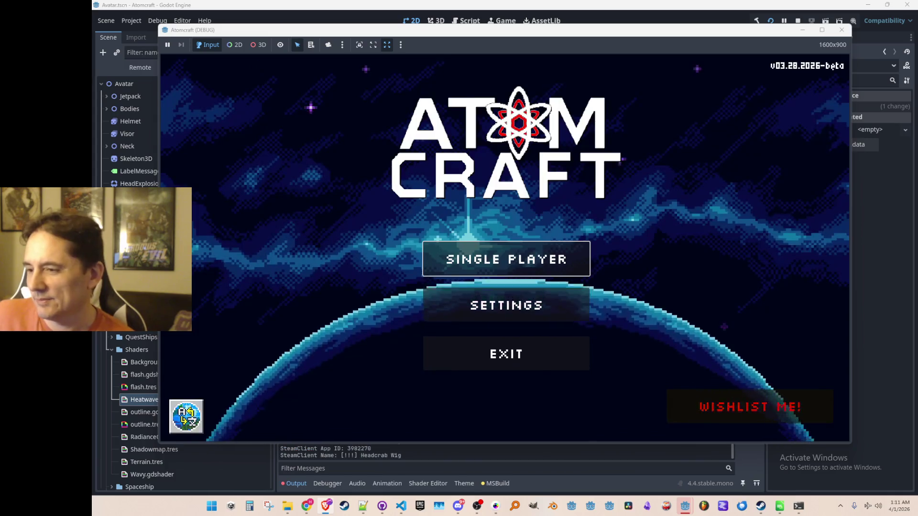
# - Load the Enchanted Vista world in single player, grab some granite, and quit the game
pyautogui.click(500, 258)
pyautogui.scroll(-5, 478, 258)
pyautogui.click(486, 270)
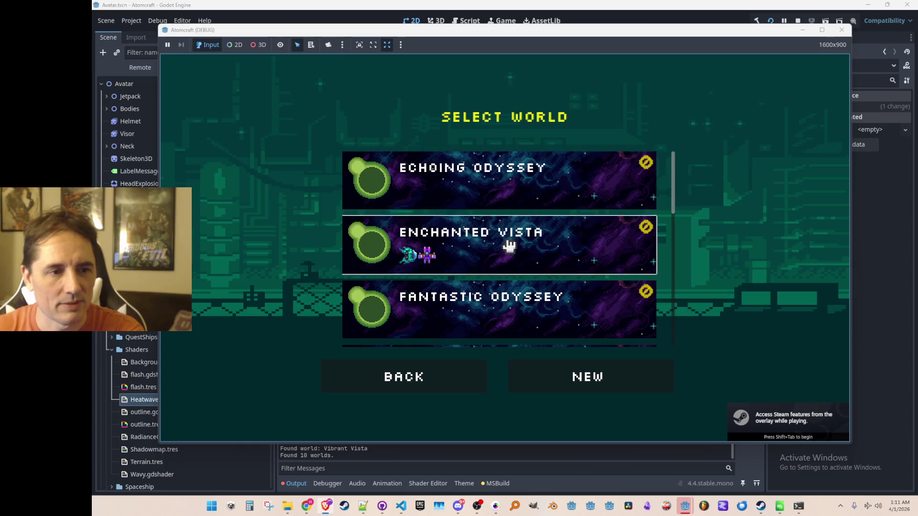
pyautogui.click(539, 232)
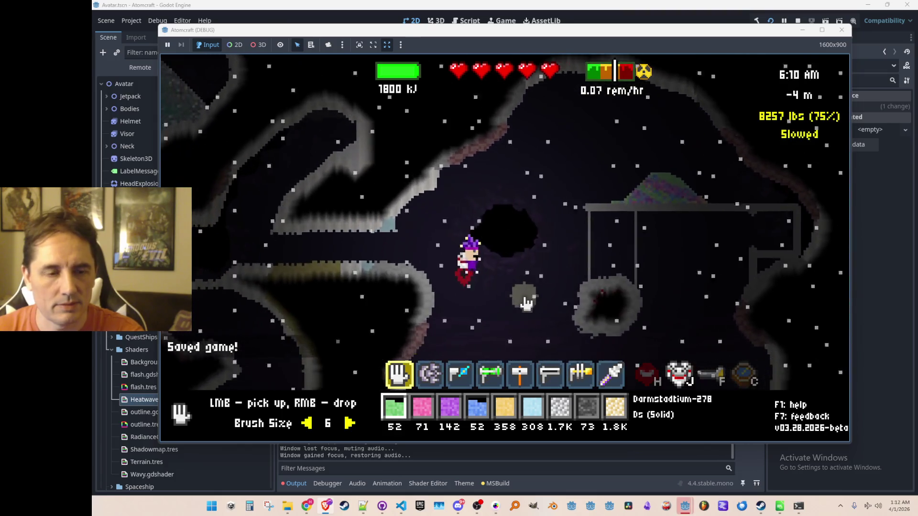
pyautogui.click(598, 287)
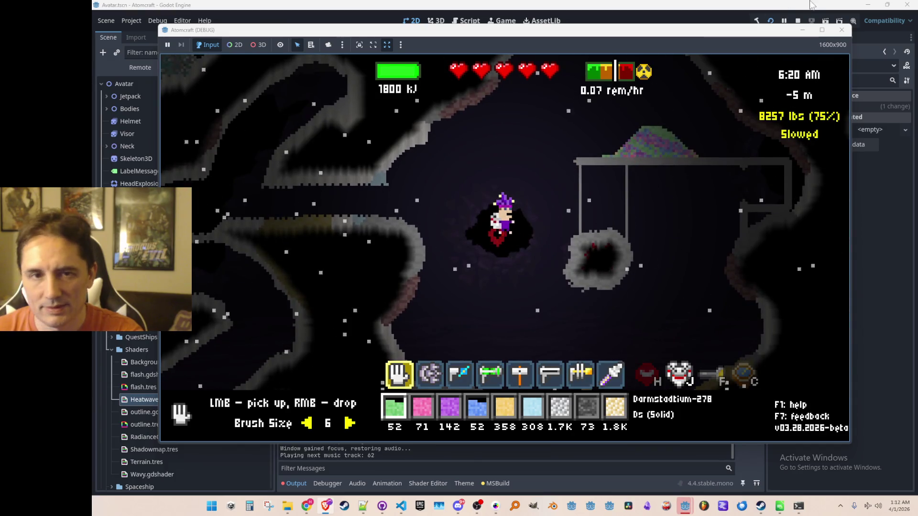
pyautogui.hotkey('alt', 'F4')
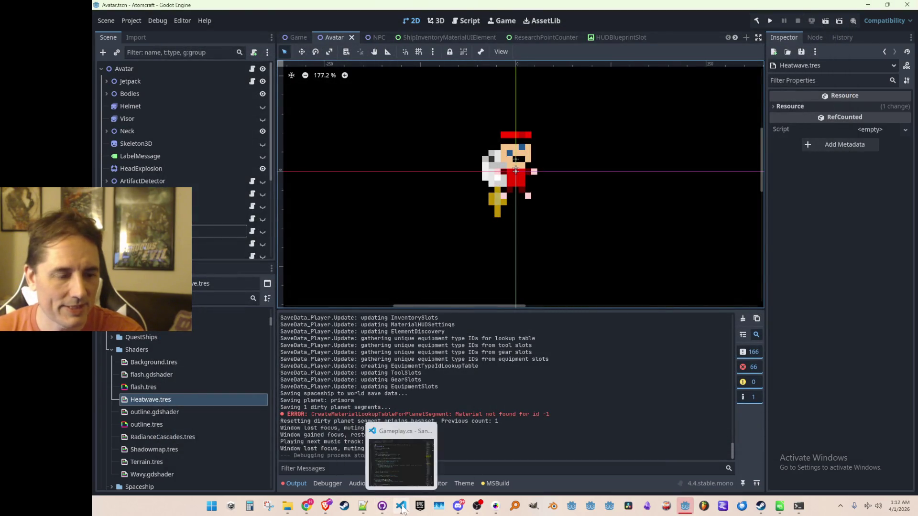
# - Bring Gameplay.cs back, place the cursor after the Audio.Play line, and switch to the browser
pyautogui.click(401, 505)
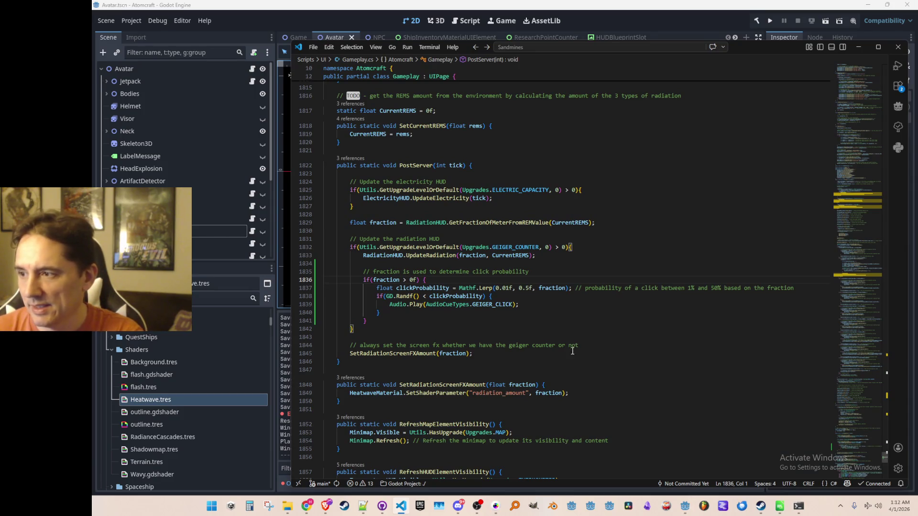
pyautogui.click(589, 296)
pyautogui.click(593, 305)
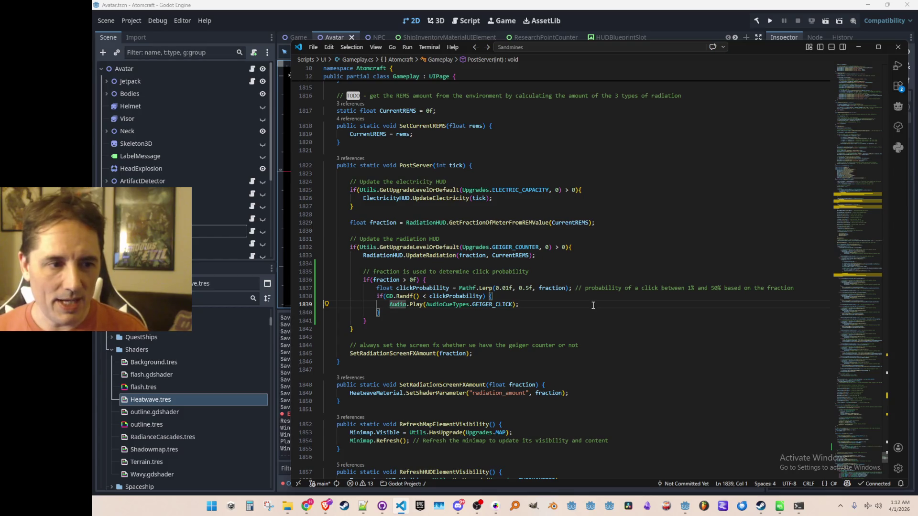
pyautogui.hotkey('alt', 'Tab')
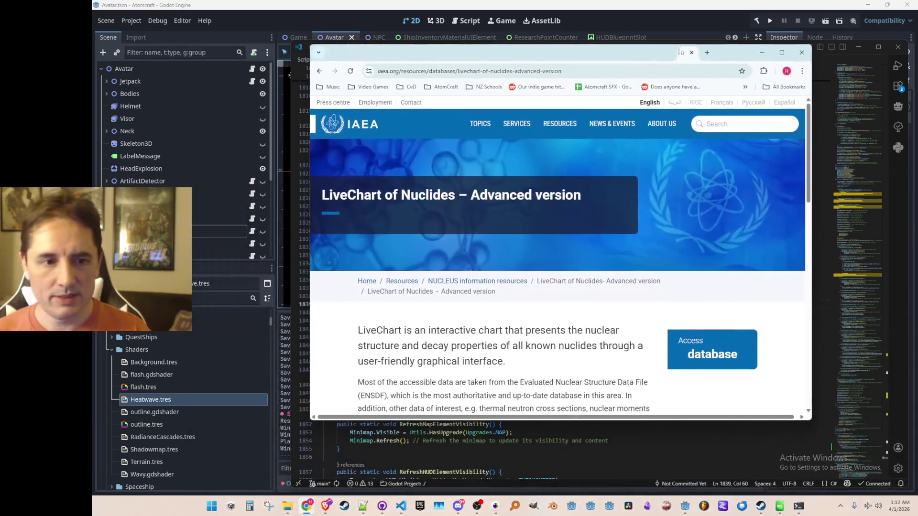
# - Open the IAEA LiveChart of Nuclides, zoom around inspecting nuclides, then close the browser
pyautogui.click(695, 332)
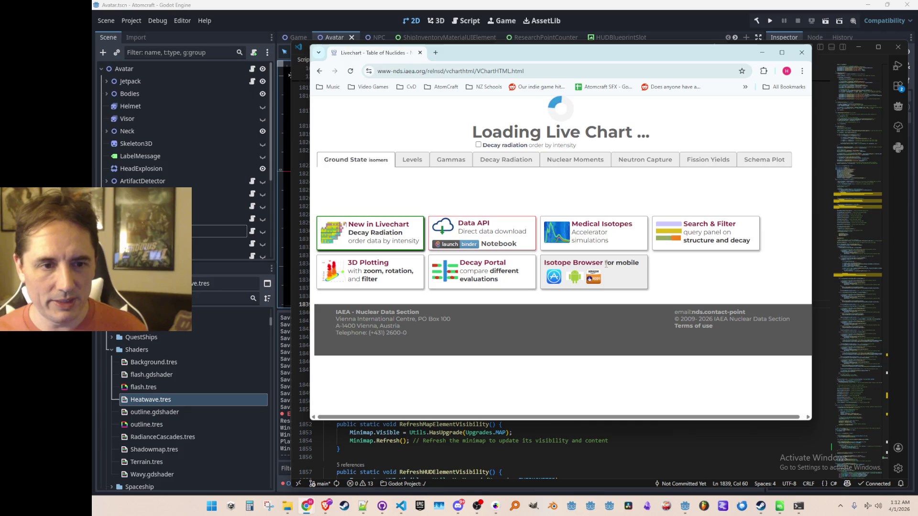
pyautogui.scroll(5, 616, 180)
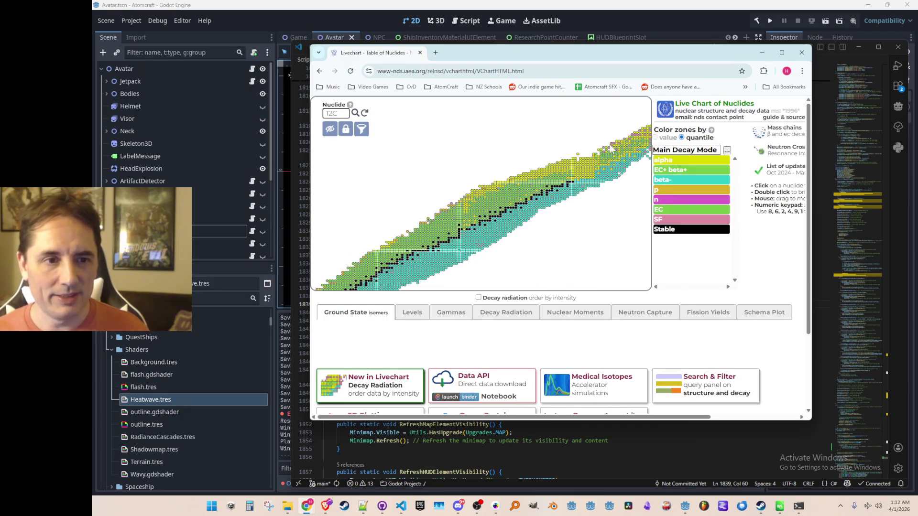
pyautogui.scroll(5, 538, 178)
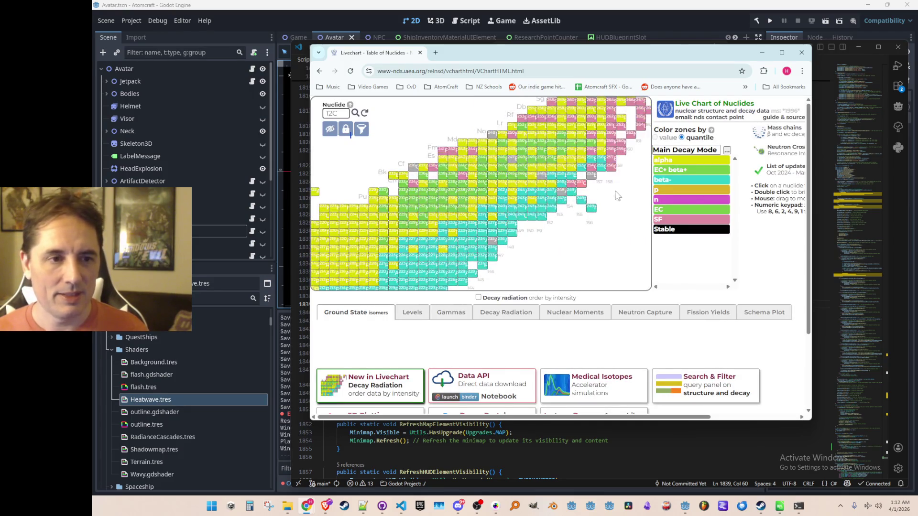
pyautogui.scroll(-5, 492, 261)
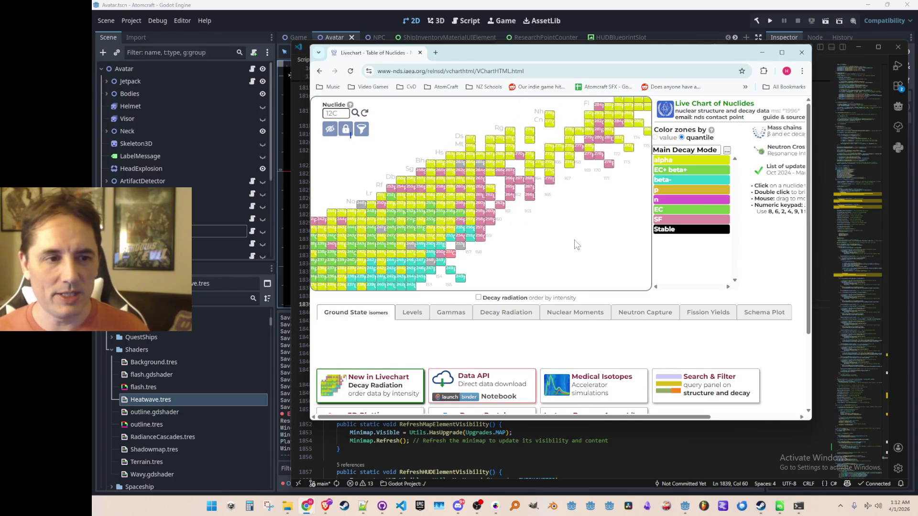
pyautogui.moveTo(418, 235)
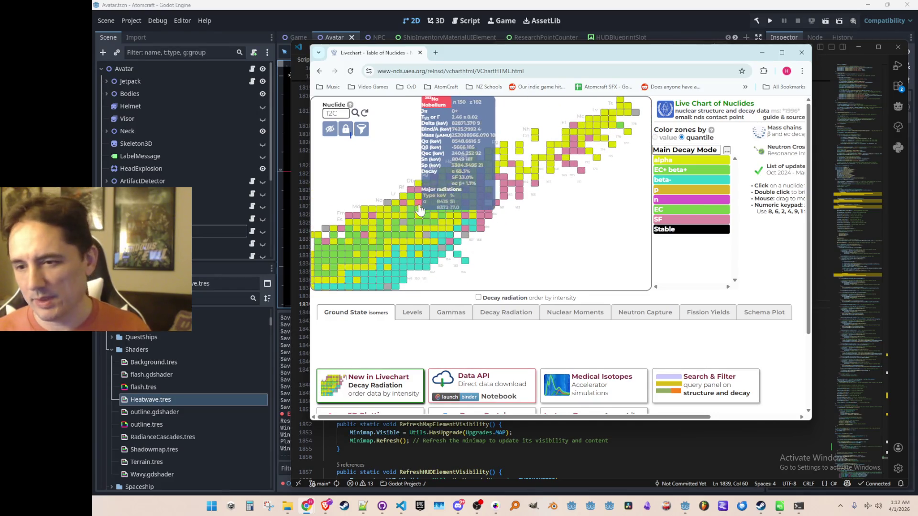
pyautogui.moveTo(408, 204)
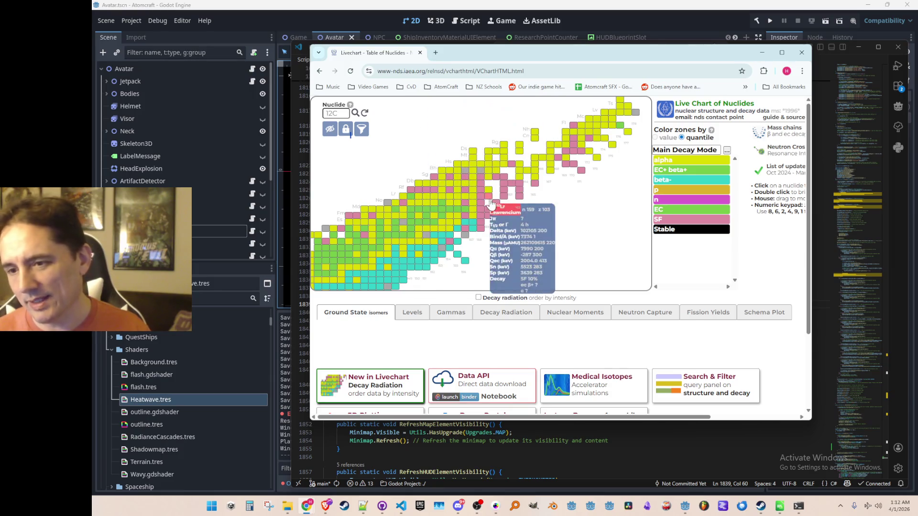
pyautogui.moveTo(529, 174)
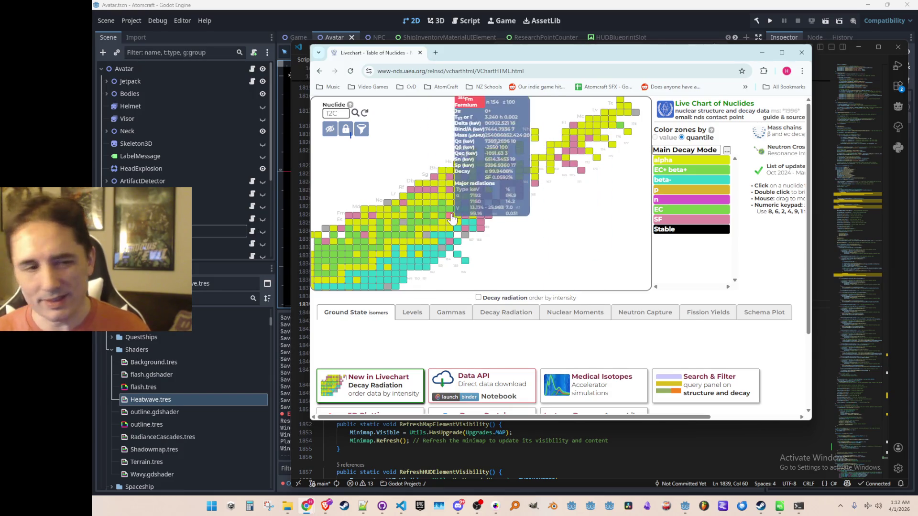
pyautogui.moveTo(479, 207)
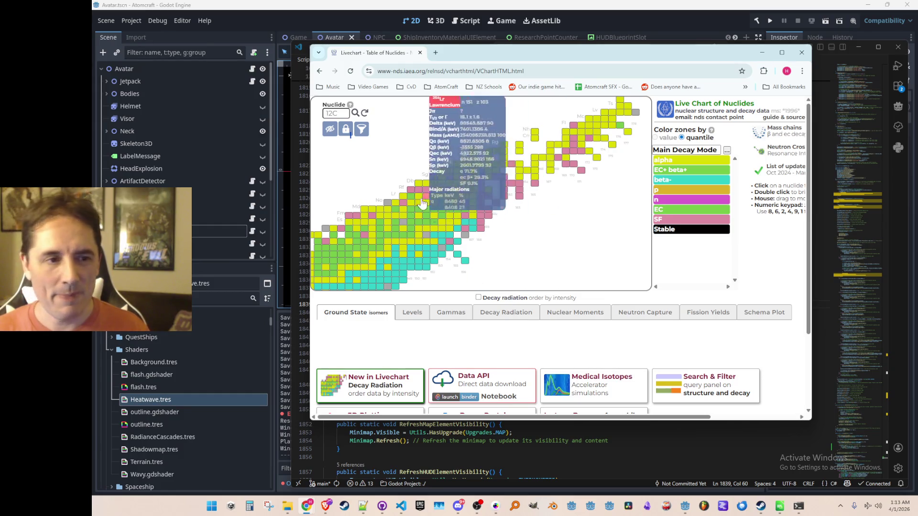
pyautogui.moveTo(443, 215)
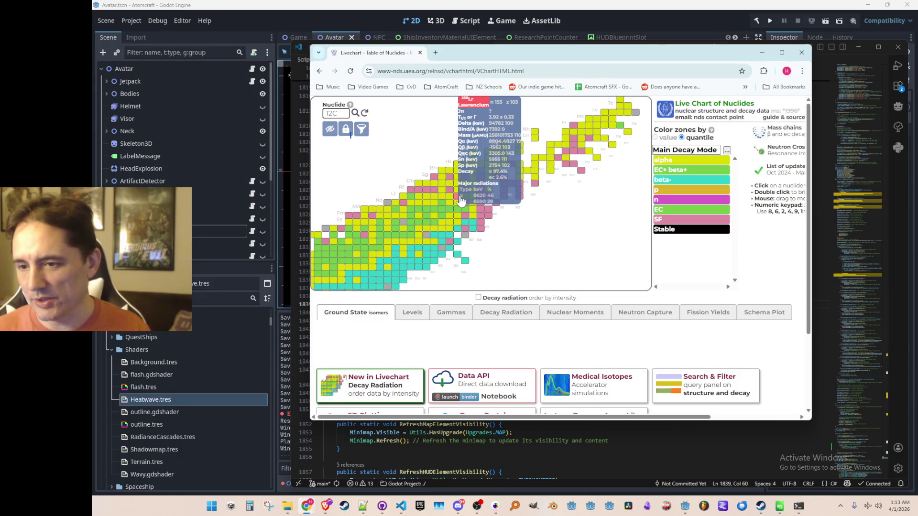
pyautogui.moveTo(475, 171)
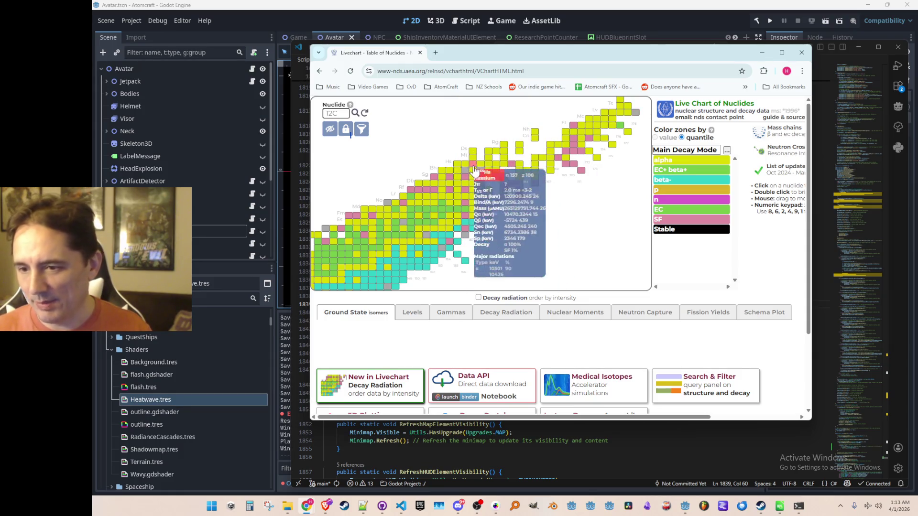
pyautogui.moveTo(607, 123)
pyautogui.scroll(-2, 607, 122)
pyautogui.scroll(2, 557, 237)
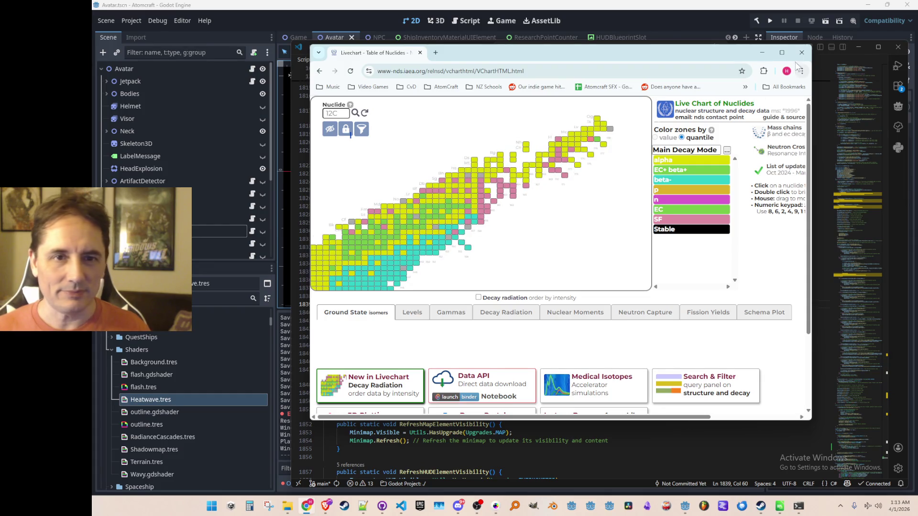
pyautogui.click(801, 52)
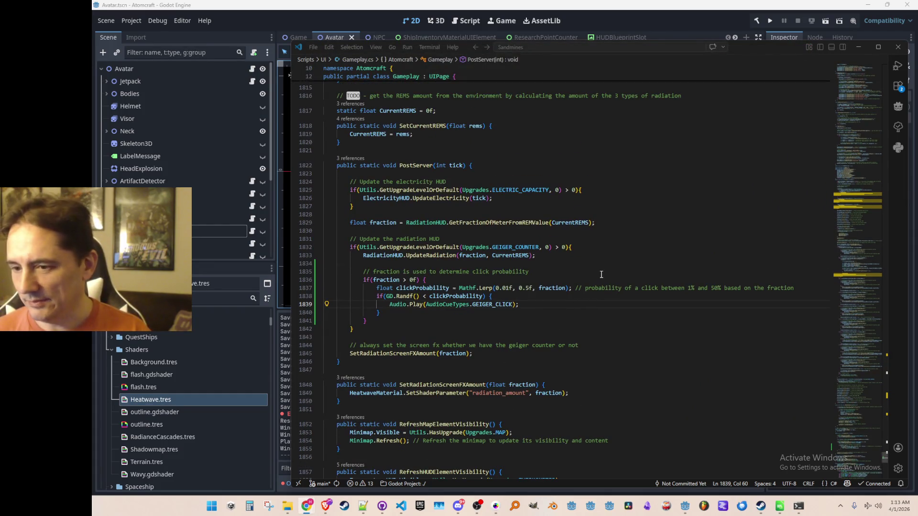
# - Raise the Lerp upper bound from 0.5f to 0.9f and update the comment to 90%
pyautogui.click(567, 269)
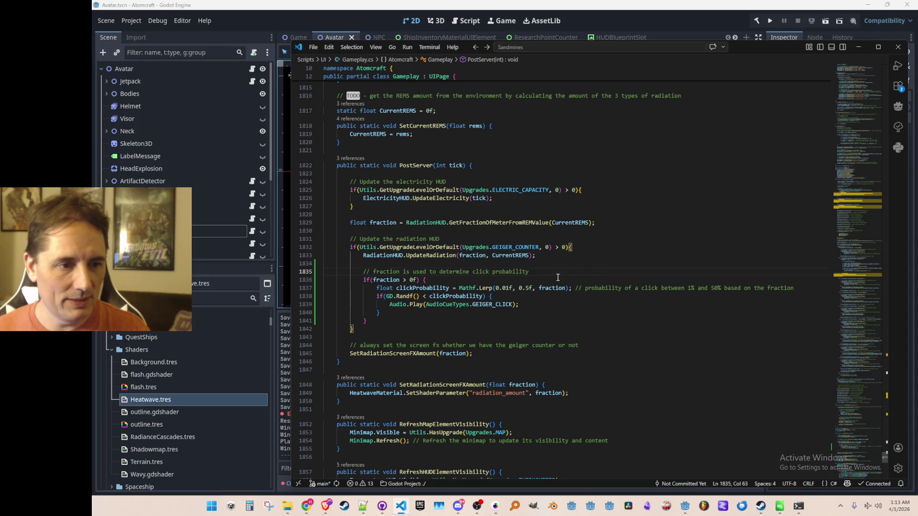
pyautogui.click(526, 288)
pyautogui.press('Delete')
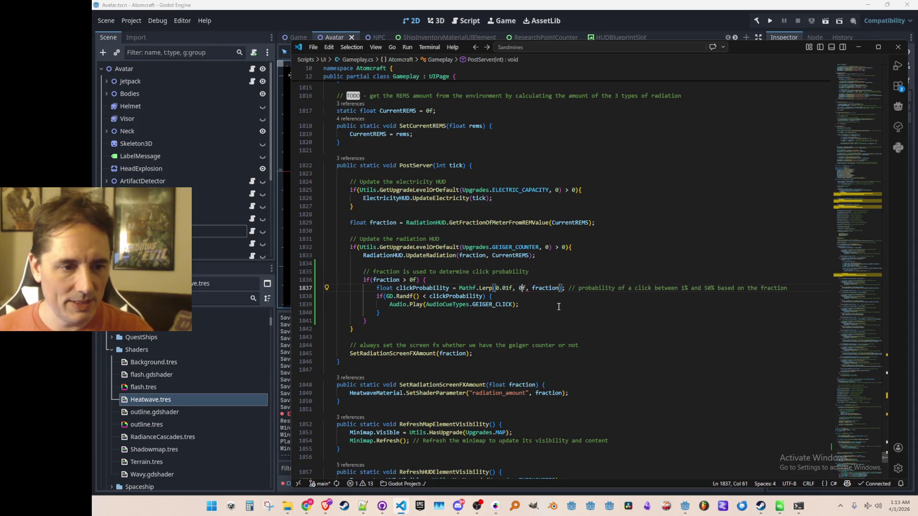
pyautogui.write('.9')
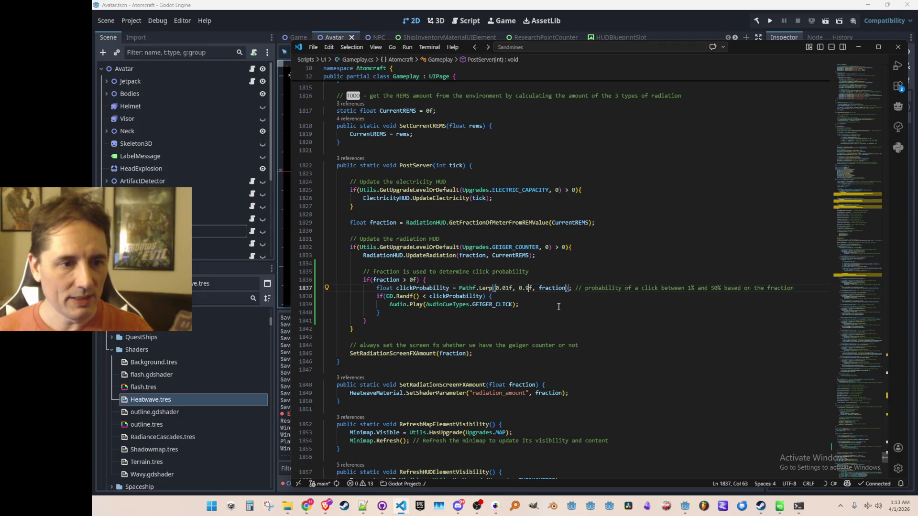
pyautogui.press('Left')
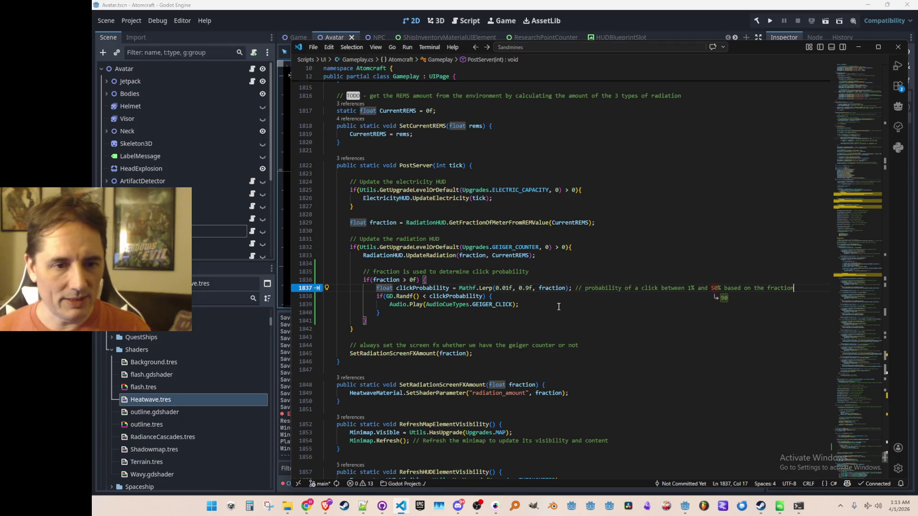
pyautogui.press('Tab')
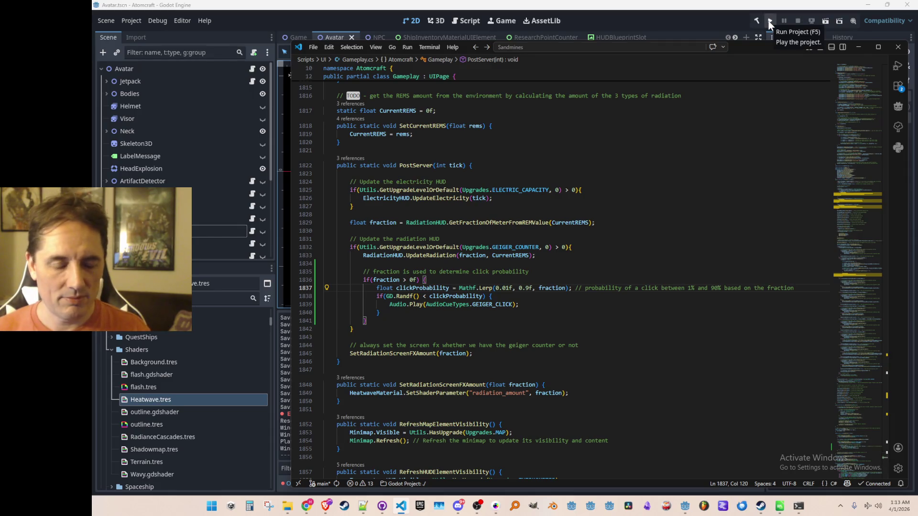
# - Move Neptunium.json and Plutonium.json from Mar-31-2026 up into the Materials folder
pyautogui.moveTo(287, 506)
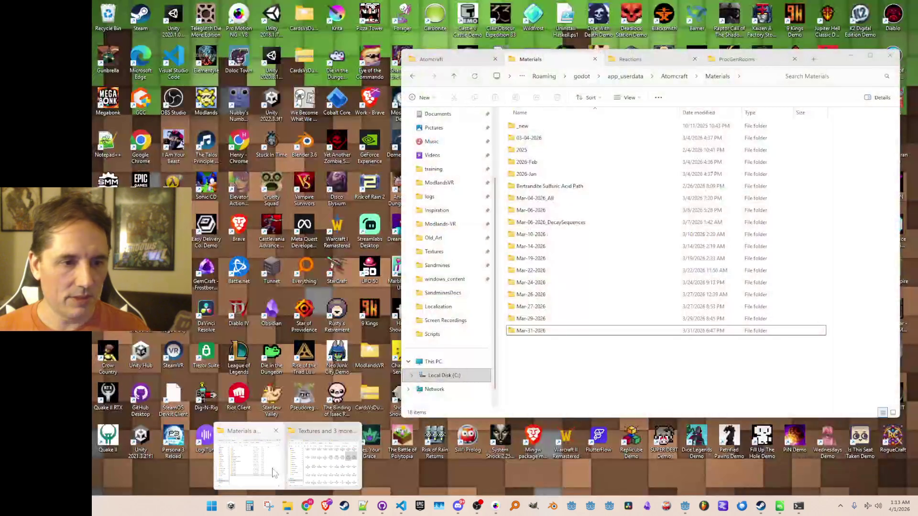
pyautogui.click(248, 461)
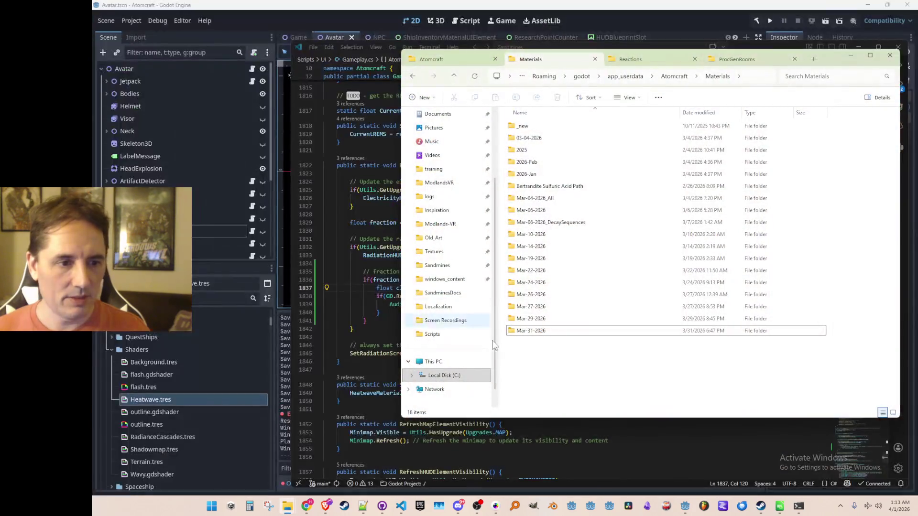
pyautogui.click(542, 334)
pyautogui.doubleClick(541, 332)
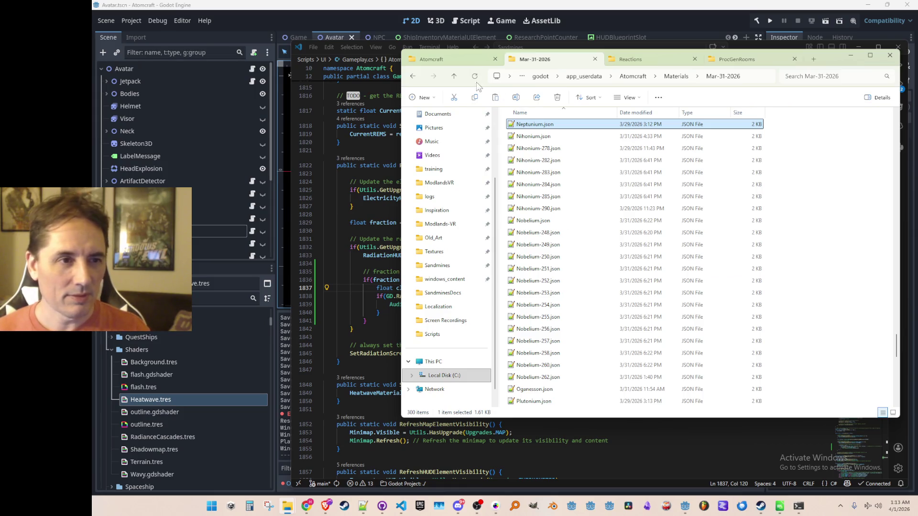
pyautogui.click(455, 79)
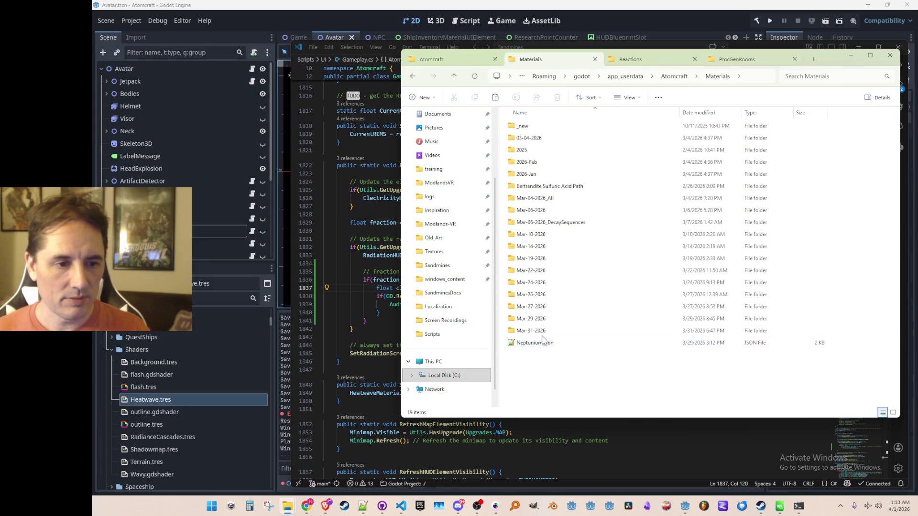
pyautogui.doubleClick(528, 331)
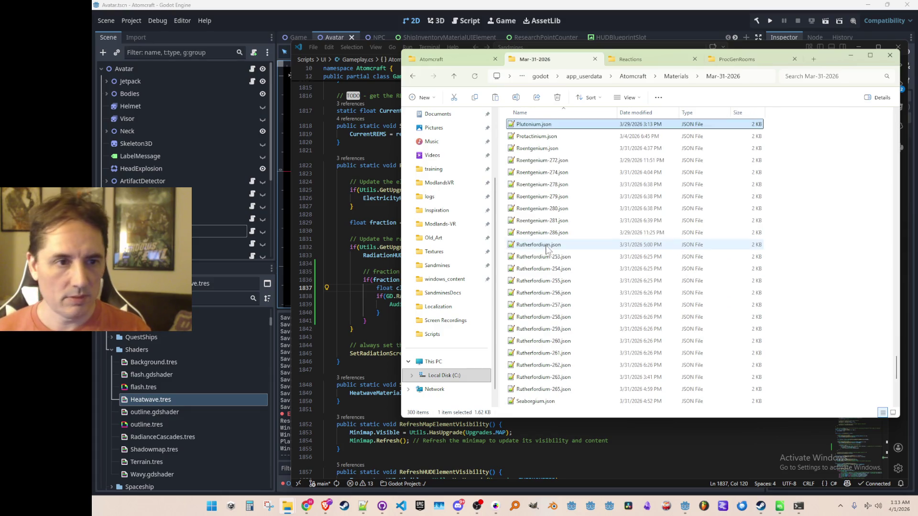
pyautogui.click(454, 76)
pyautogui.click(559, 353)
# - Decline keeping the missing files open, then run the Atomcraft project from Godot
pyautogui.click(560, 343)
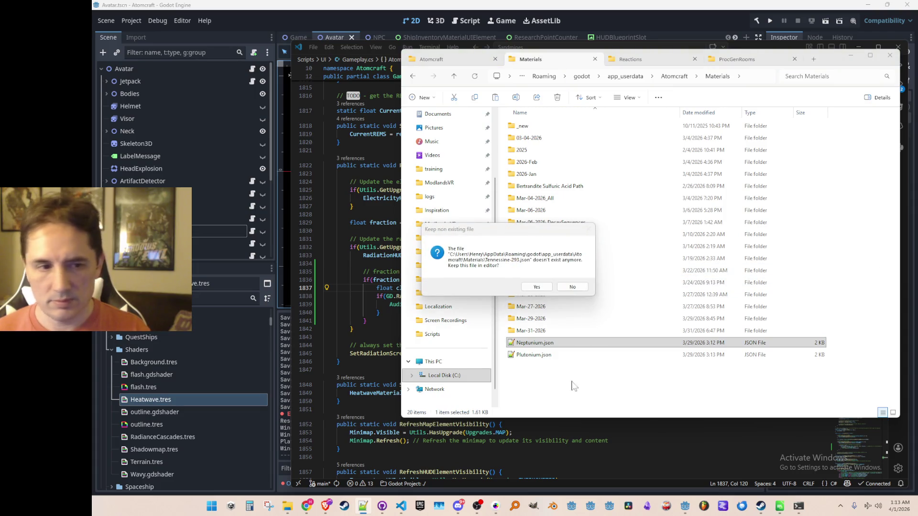
pyautogui.click(572, 287)
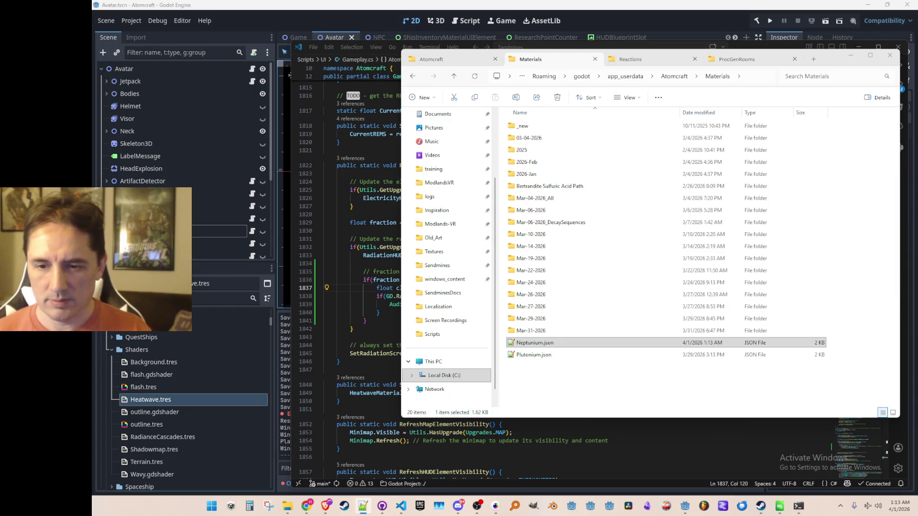
pyautogui.click(579, 357)
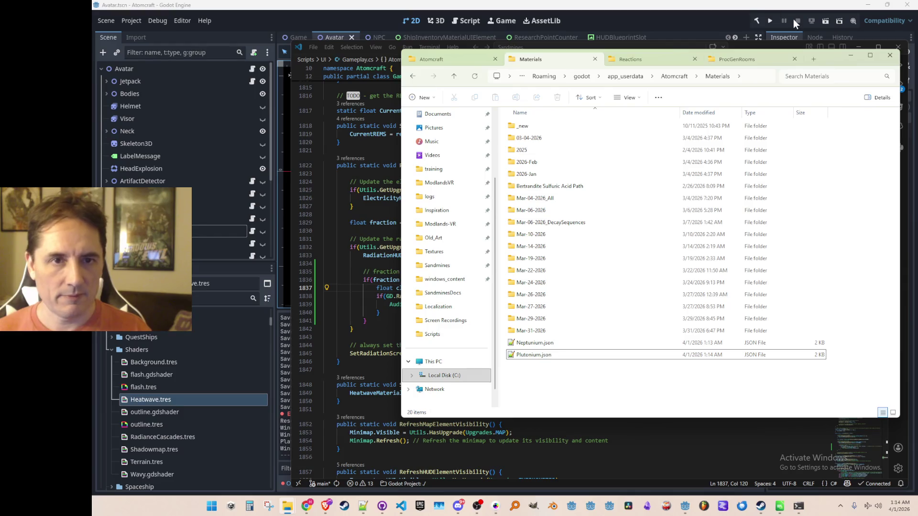
pyautogui.click(779, 23)
pyautogui.click(771, 21)
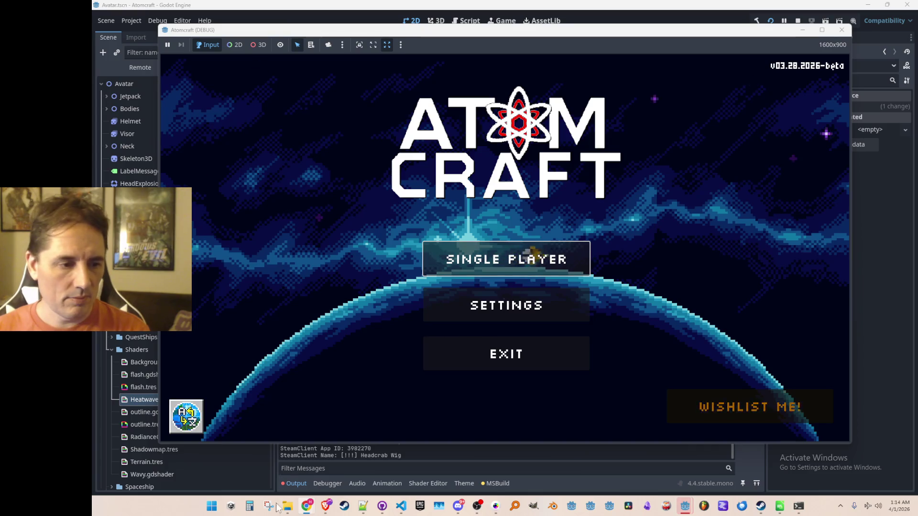
pyautogui.moveTo(283, 510)
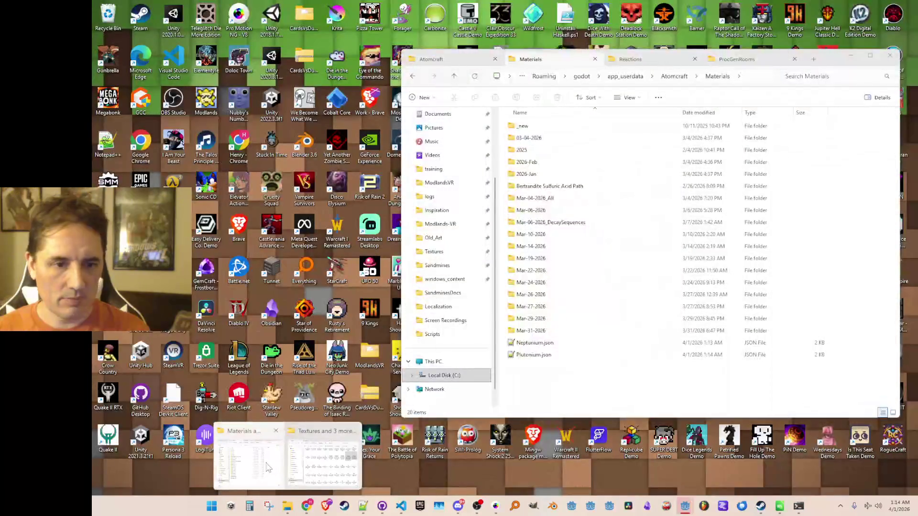
pyautogui.click(254, 452)
pyautogui.click(534, 343)
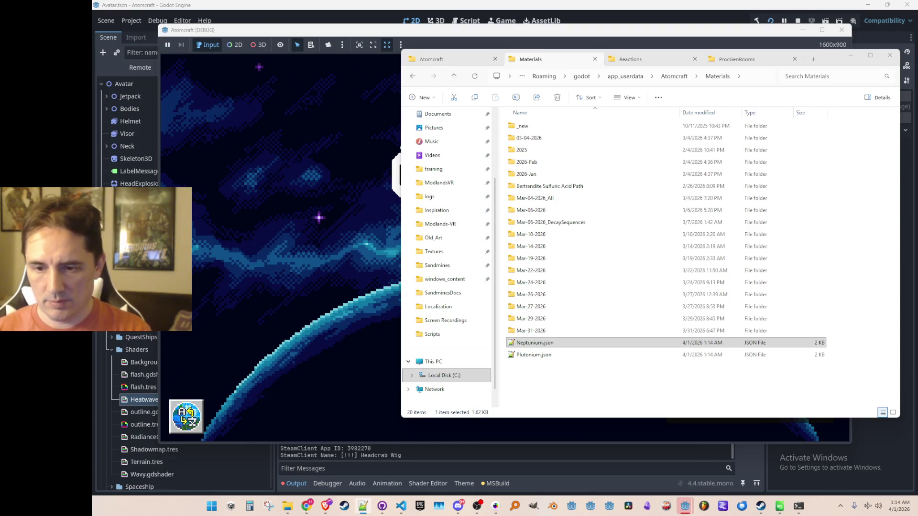
pyautogui.click(647, 354)
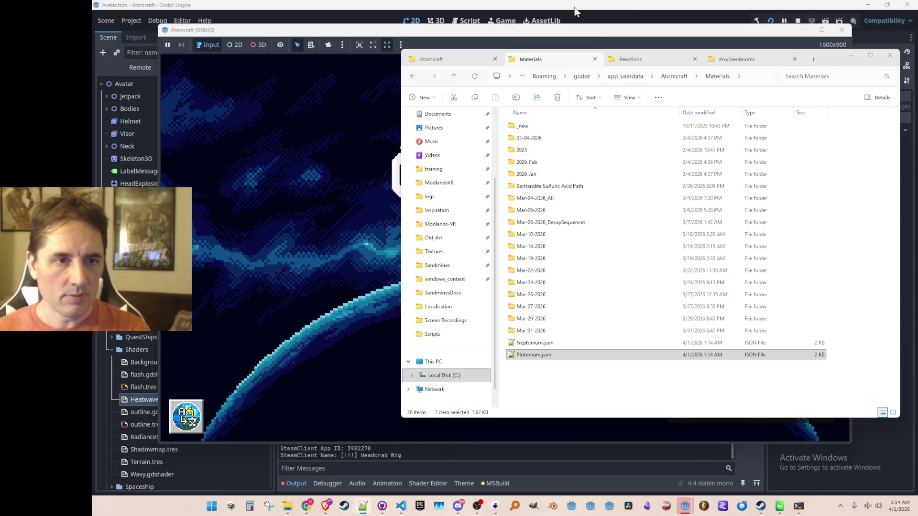
pyautogui.click(767, 21)
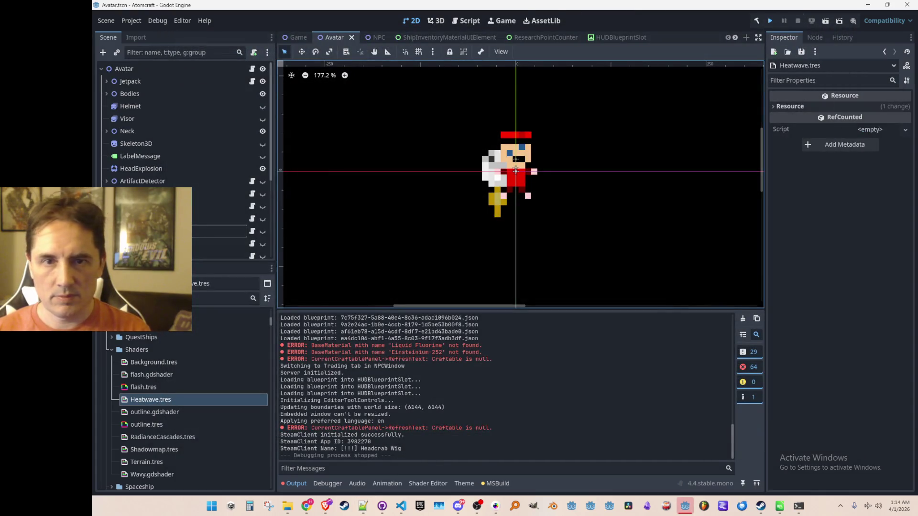
pyautogui.hotkey('ctrl', 's')
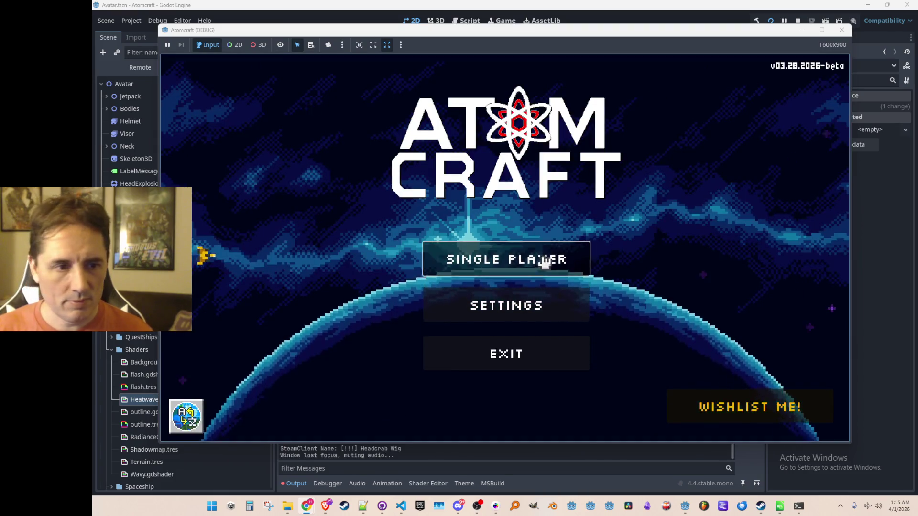
# - Start a Single Player game with the saved profile in the Enchanted Vista world
pyautogui.click(550, 258)
pyautogui.click(474, 333)
pyautogui.click(512, 260)
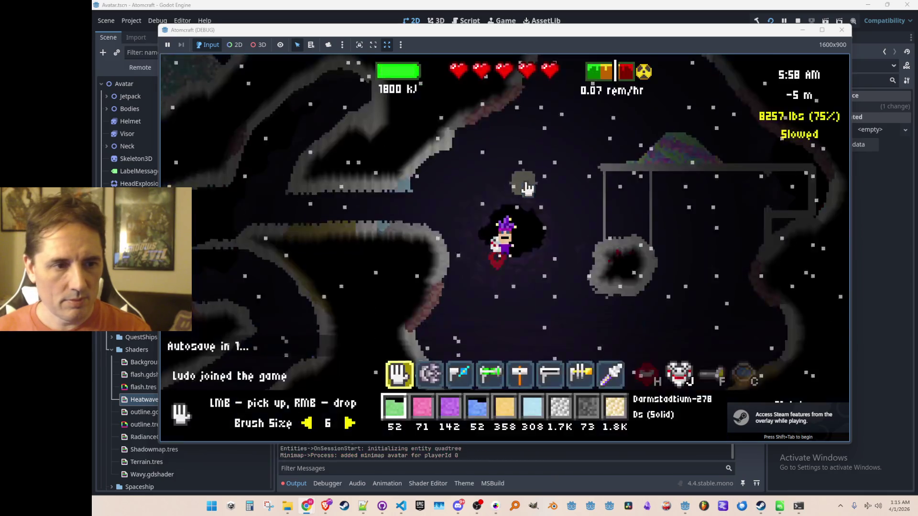
pyautogui.press('w')
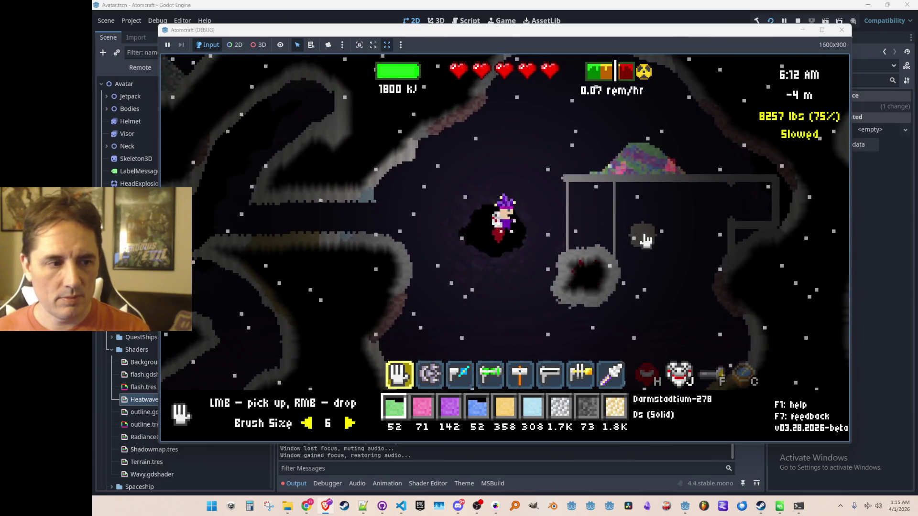
# - Run export_all_materials in the in-game console, then stop the game
pyautogui.press('`')
pyautogui.write('export_all_materials')
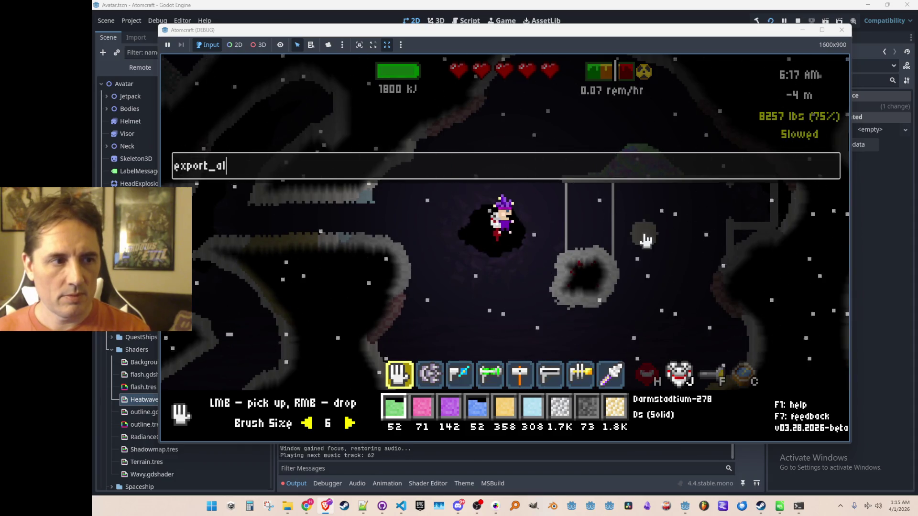
pyautogui.press('Return')
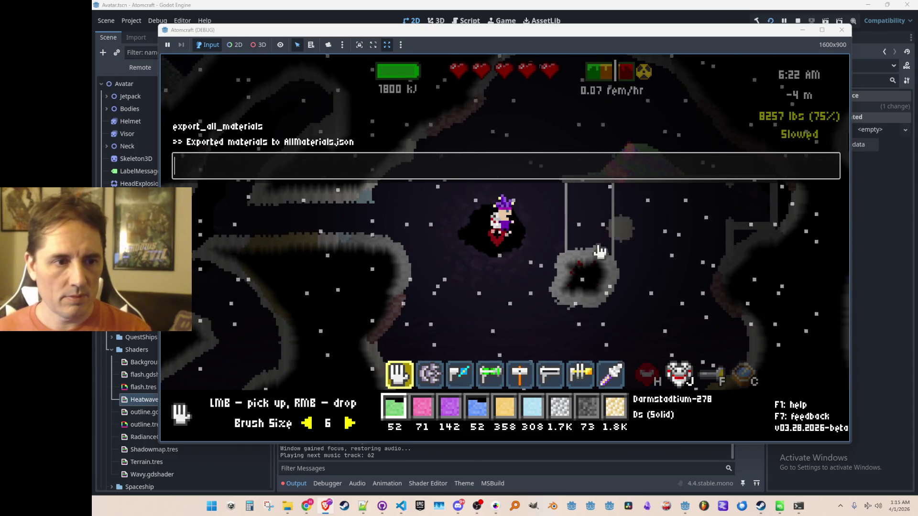
pyautogui.press('Escape')
pyautogui.click(797, 21)
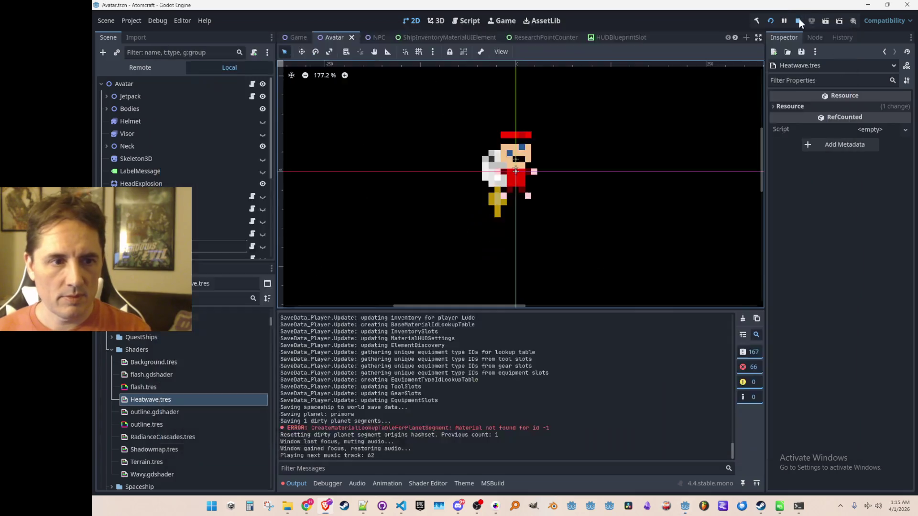
pyautogui.click(401, 509)
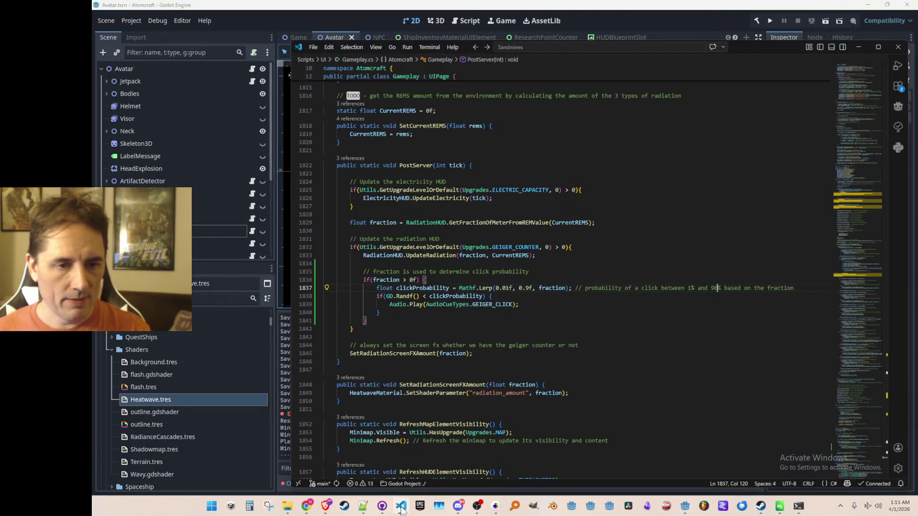
# - Change the Lerp lower bound to 0f and delete line 1837's trailing probability comment
pyautogui.click(474, 288)
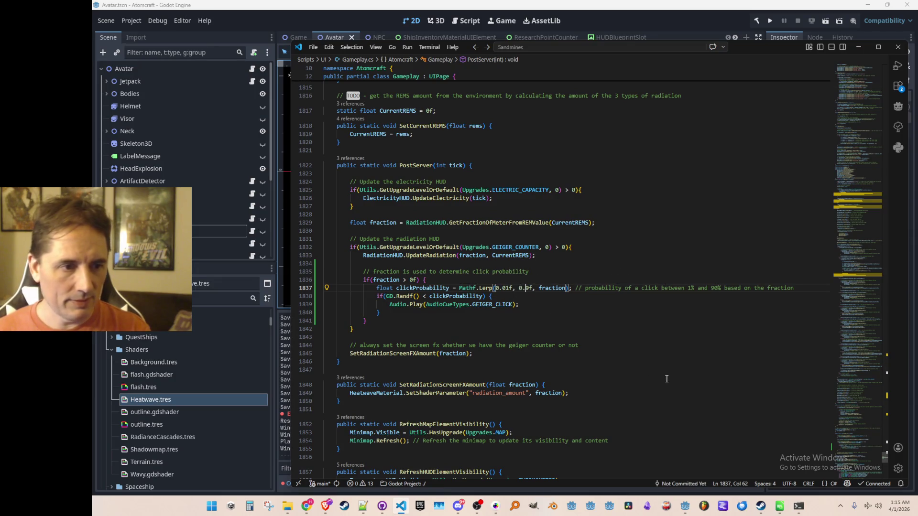
pyautogui.press('BackSpace')
pyautogui.press('BackSpace')
pyautogui.press('BackSpace')
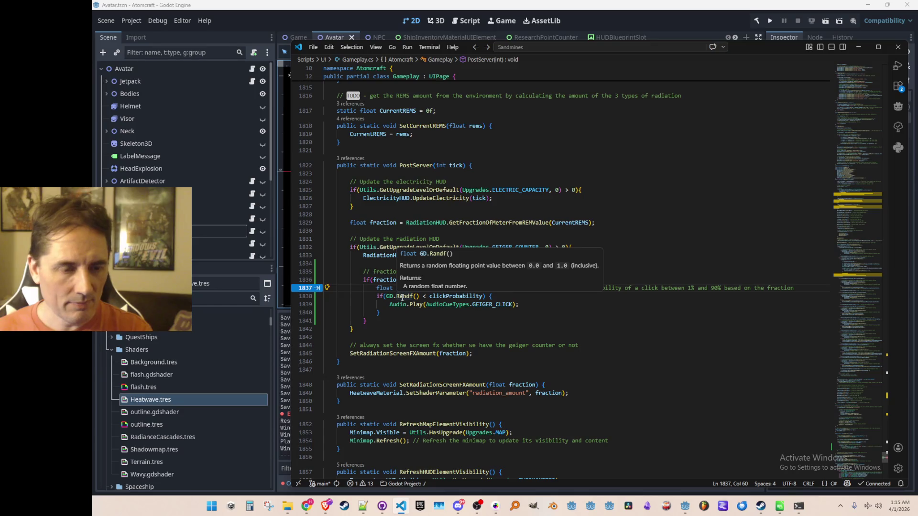
pyautogui.write('1.0')
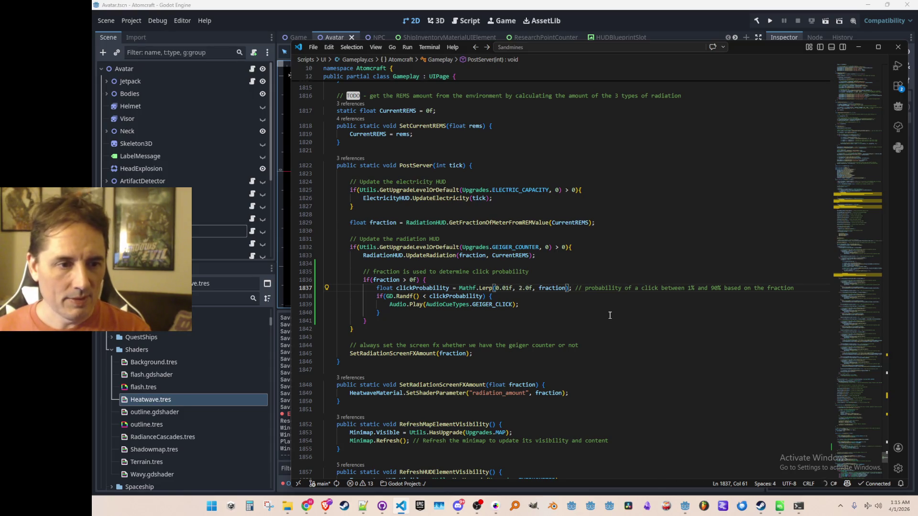
pyautogui.press('Delete')
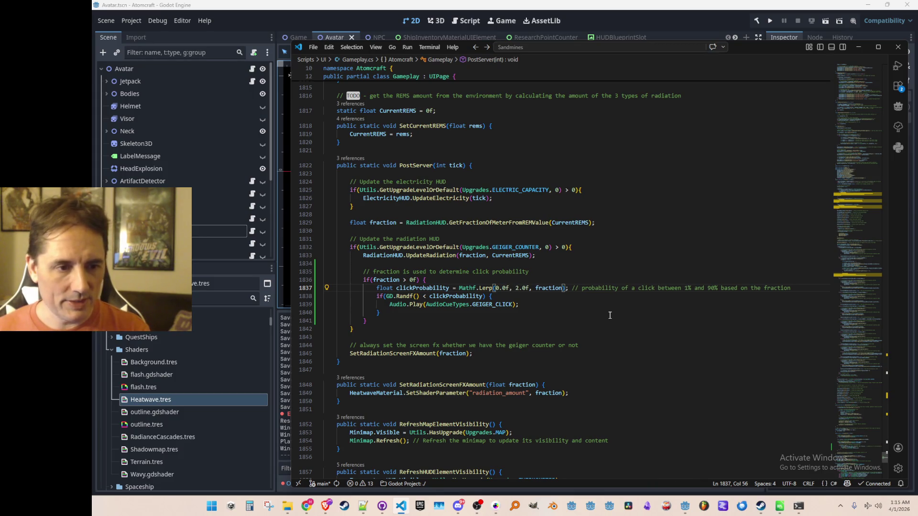
pyautogui.press('BackSpace')
pyautogui.press('BackSpace')
pyautogui.press('End')
pyautogui.hotkey('shift', 'End')
pyautogui.press('Delete')
pyautogui.press('Up')
pyautogui.press('Home')
pyautogui.press('Home')
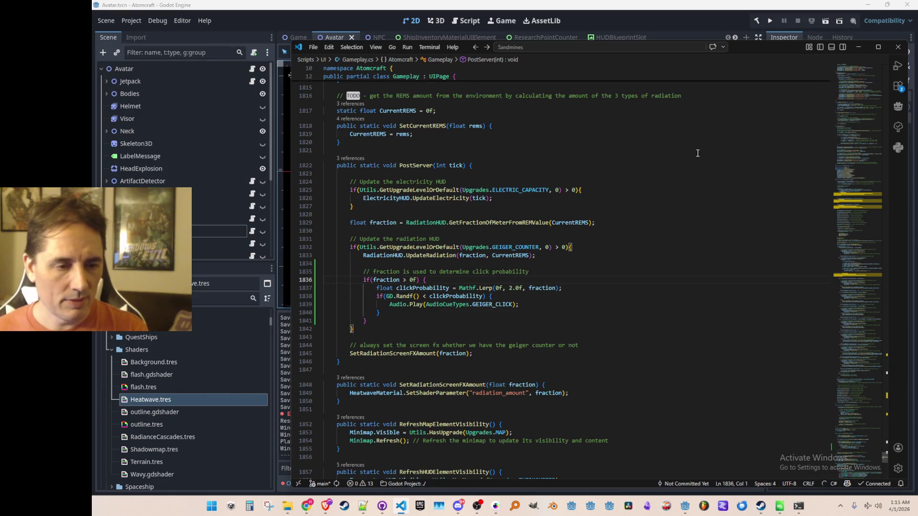
# - Set the Lerp upper bound to 4.0f, giving Mathf.Lerp(0f, 4.0f, fraction)
pyautogui.doubleClick(511, 288)
pyautogui.write('4')
pyautogui.press('End')
pyautogui.click(688, 21)
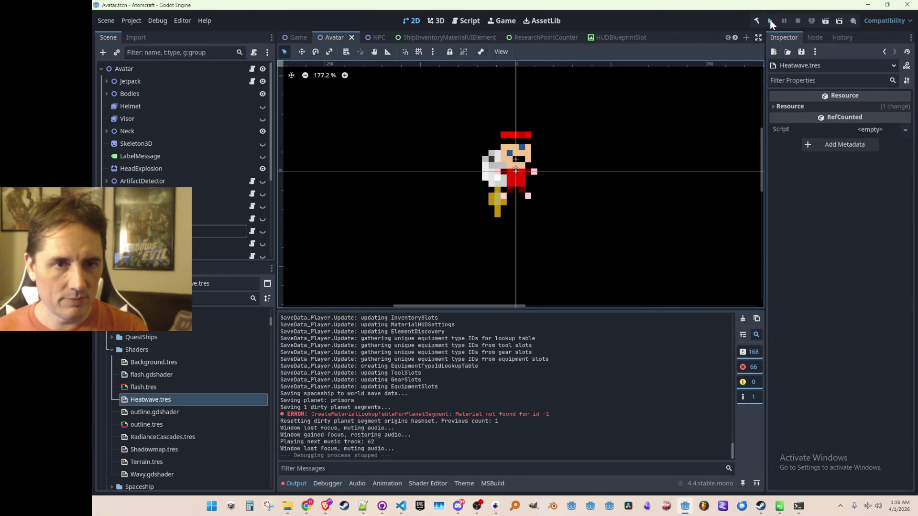
# - Relaunch the game and delete Neptunium.json and Plutonium.json from the Materials folder
pyautogui.hotkey('ctrl', 's')
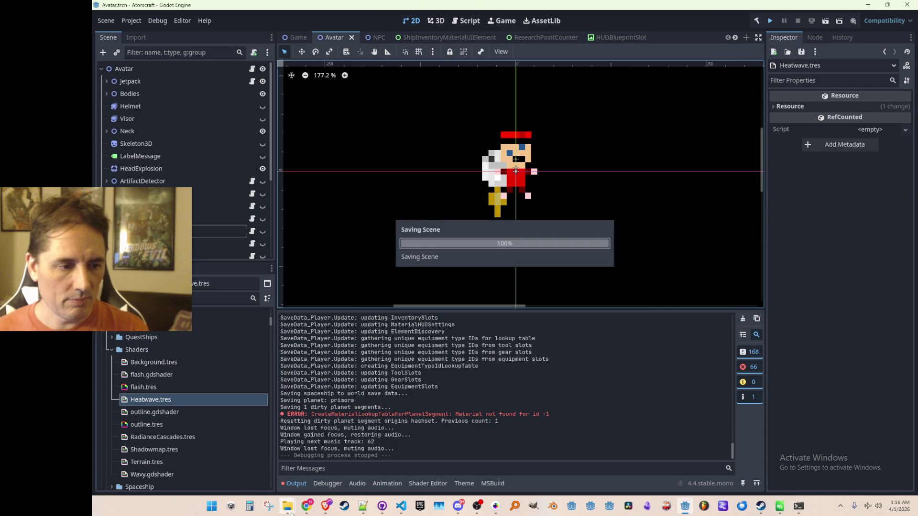
pyautogui.moveTo(287, 506)
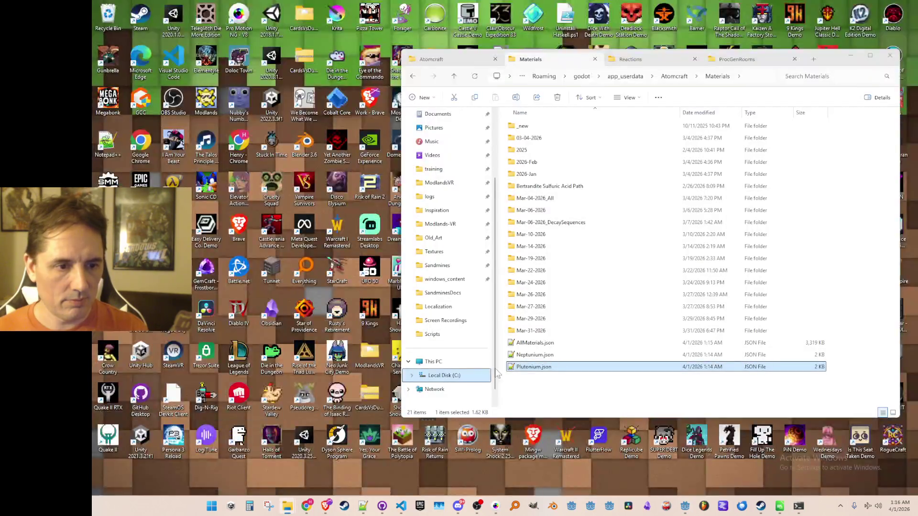
pyautogui.click(245, 466)
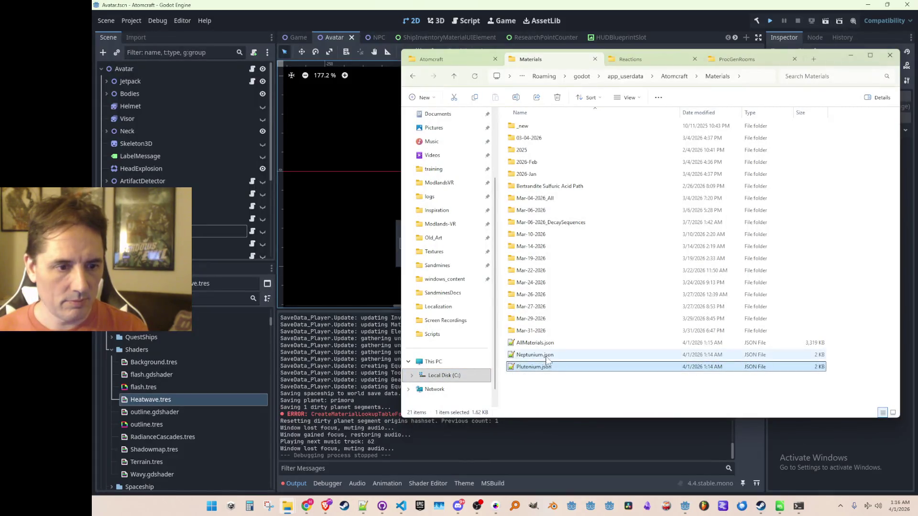
pyautogui.press('Delete')
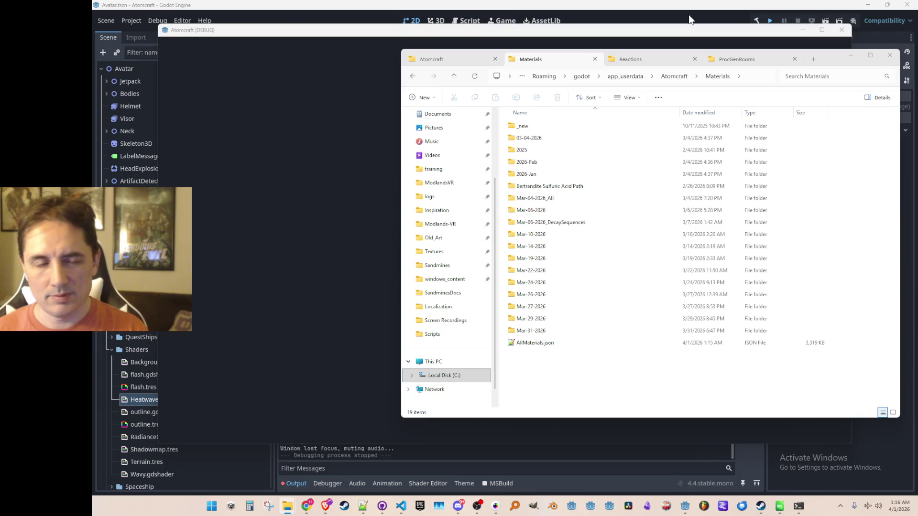
# - Load the saved profile in the debug game and fly the player around the world
pyautogui.click(681, 38)
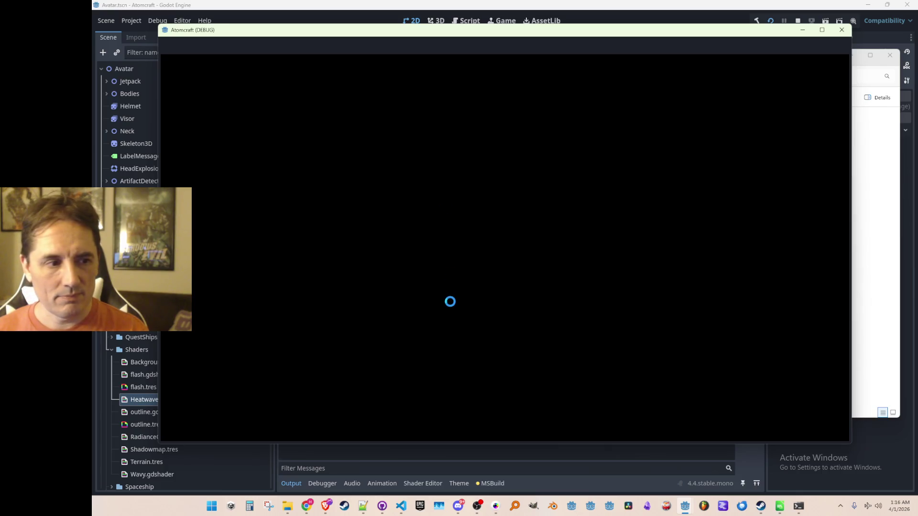
pyautogui.click(510, 256)
pyautogui.scroll(-3, 518, 253)
pyautogui.click(524, 303)
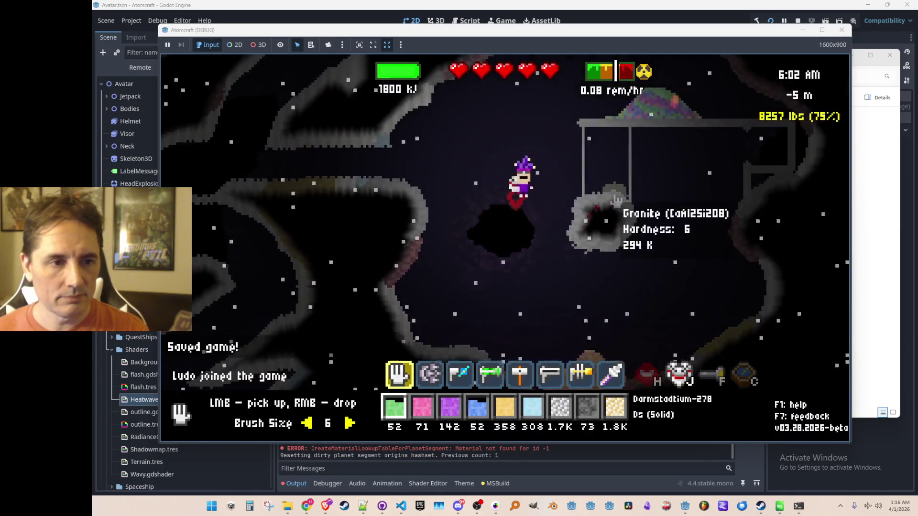
pyautogui.press('w')
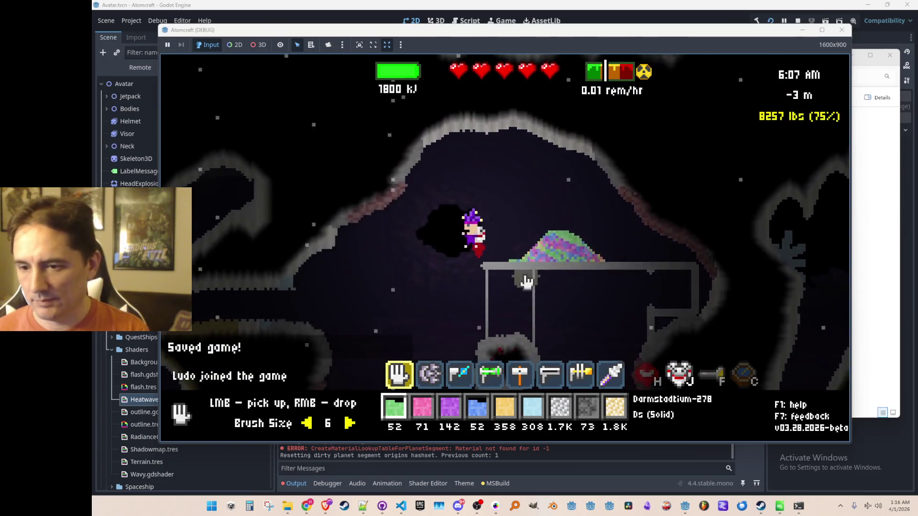
pyautogui.press('a')
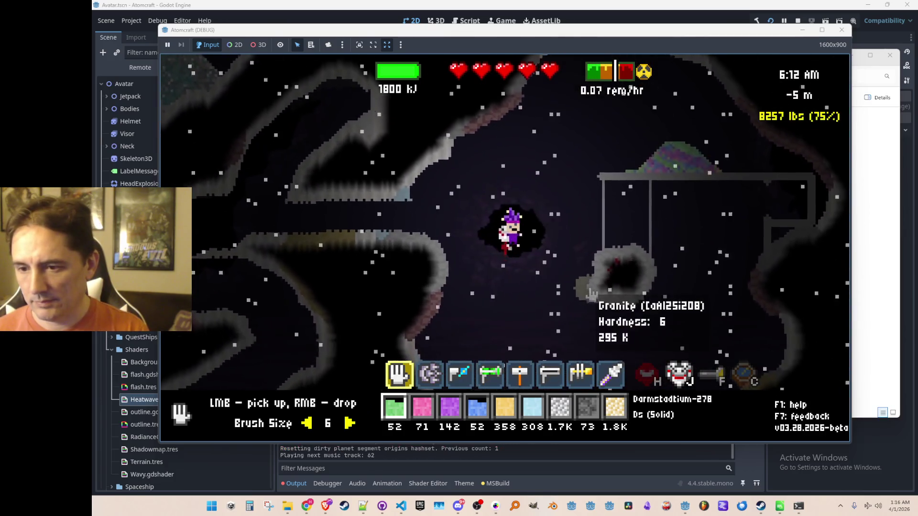
pyautogui.press('w')
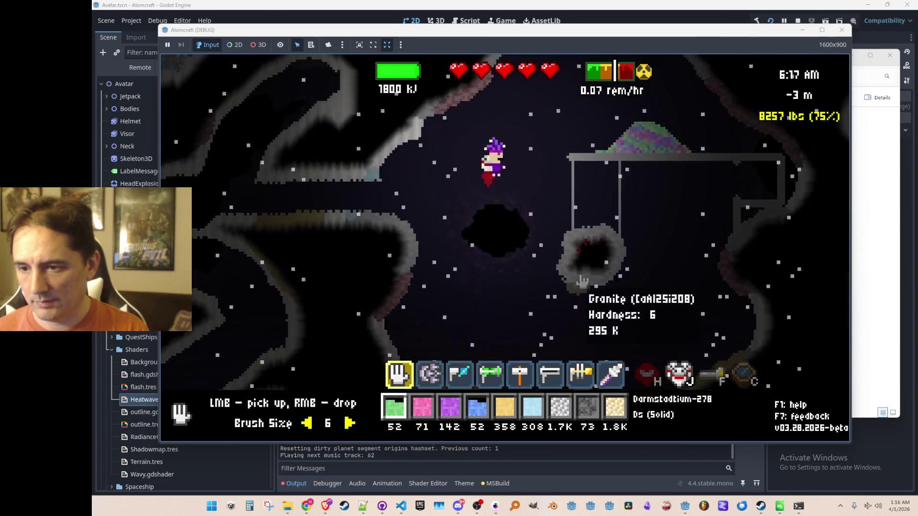
pyautogui.press('a')
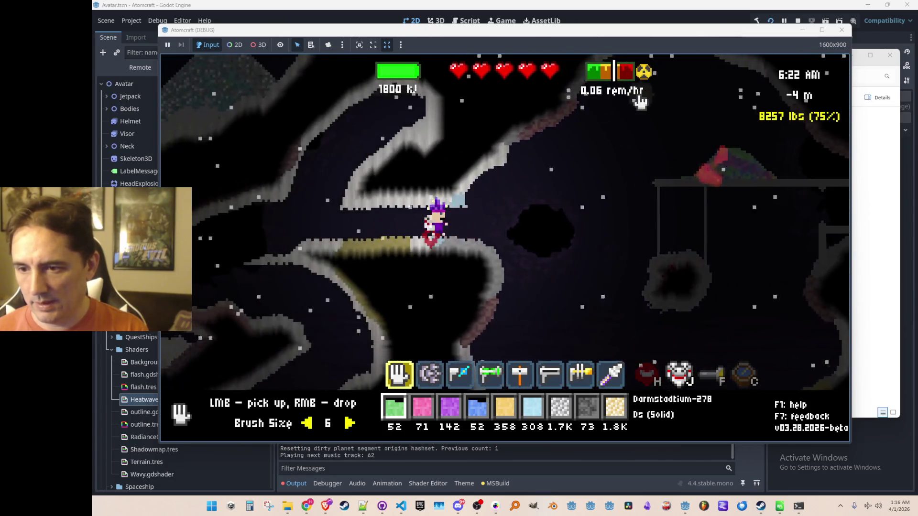
# - Drop the Og, blue, purple, pink and green hotbar materials onto the platform pile
pyautogui.scroll(-4, 634, 136)
pyautogui.press('d')
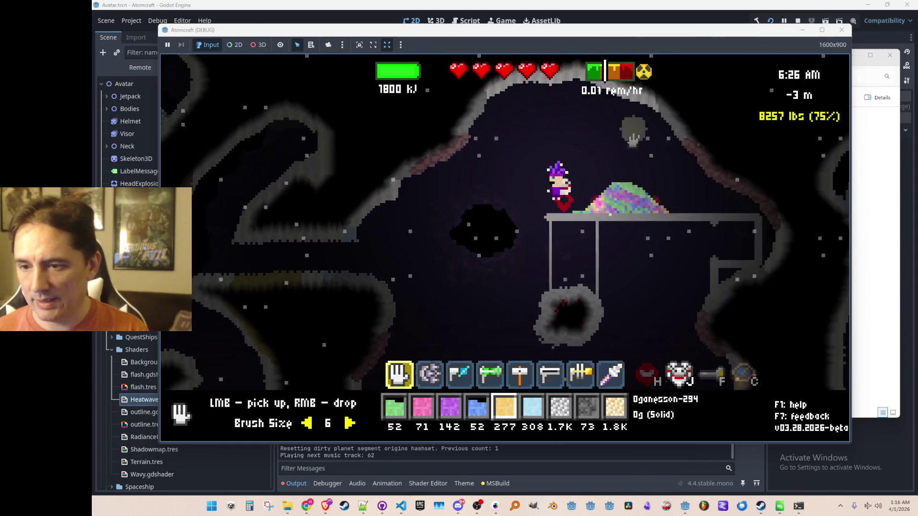
pyautogui.rightClick(620, 154)
pyautogui.scroll(1, 577, 181)
pyautogui.rightClick(599, 178)
pyautogui.scroll(1, 595, 173)
pyautogui.rightClick(594, 172)
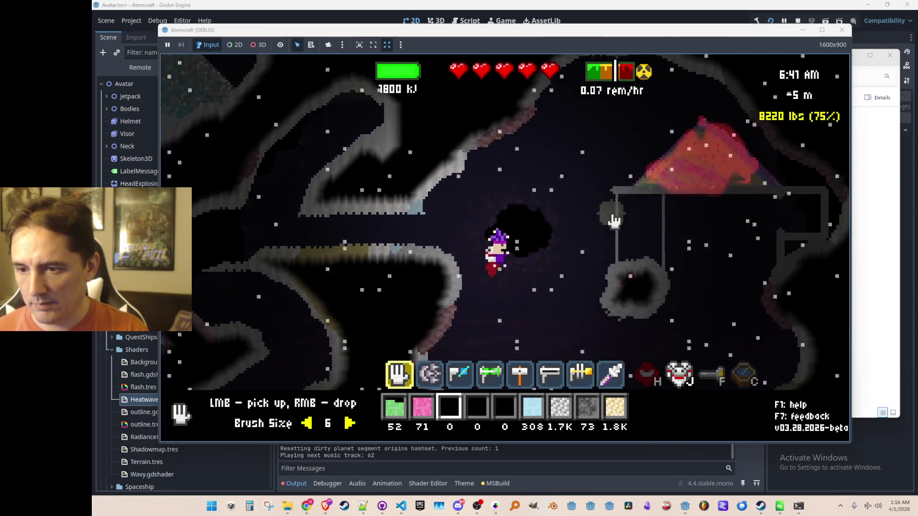
pyautogui.scroll(1, 616, 210)
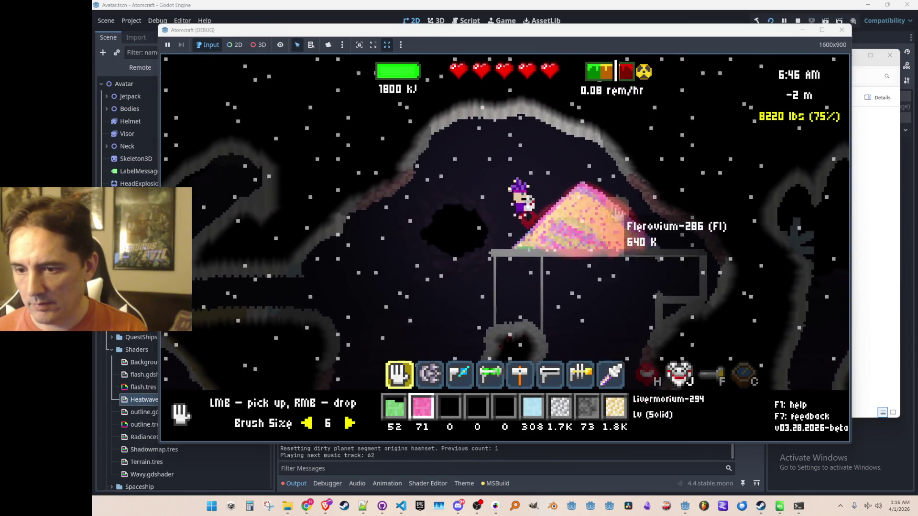
pyautogui.rightClick(579, 181)
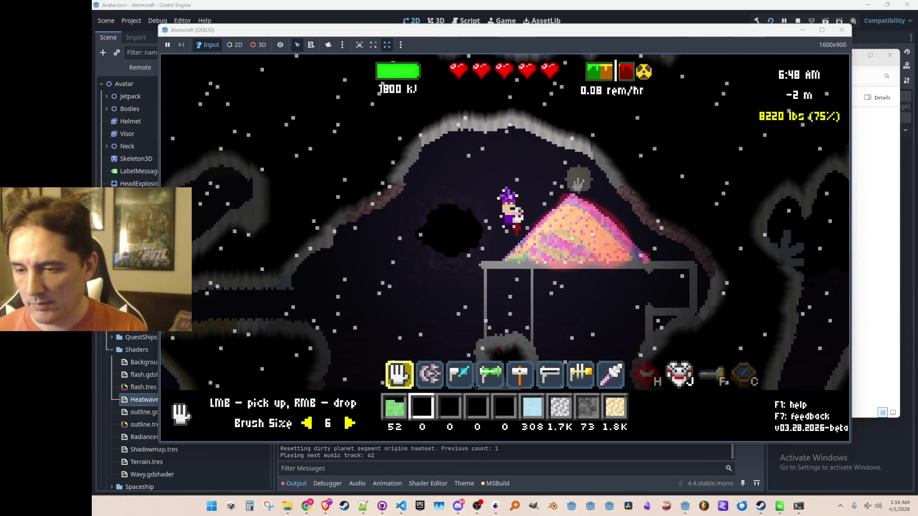
pyautogui.scroll(1, 554, 172)
pyautogui.rightClick(554, 170)
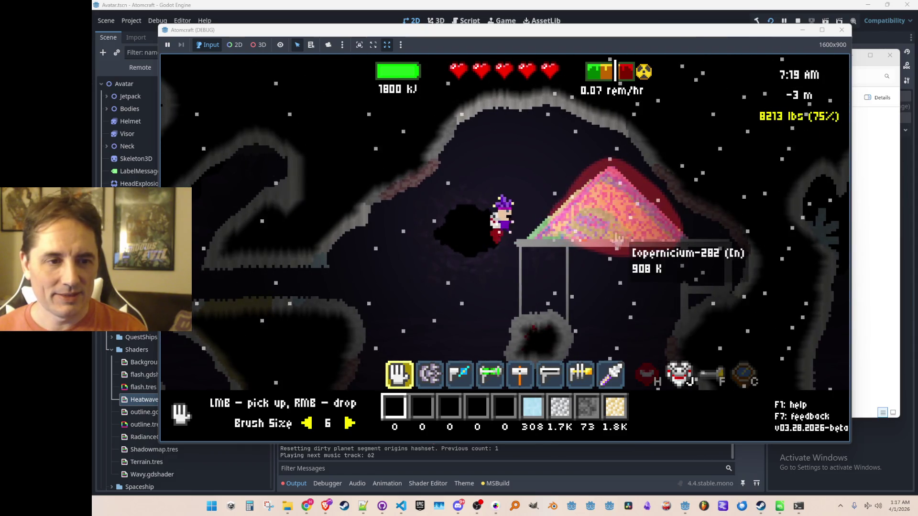
# - Fire Alpha Particles at the deposit and pick up most of the Oganesson
pyautogui.scroll(-3, 617, 239)
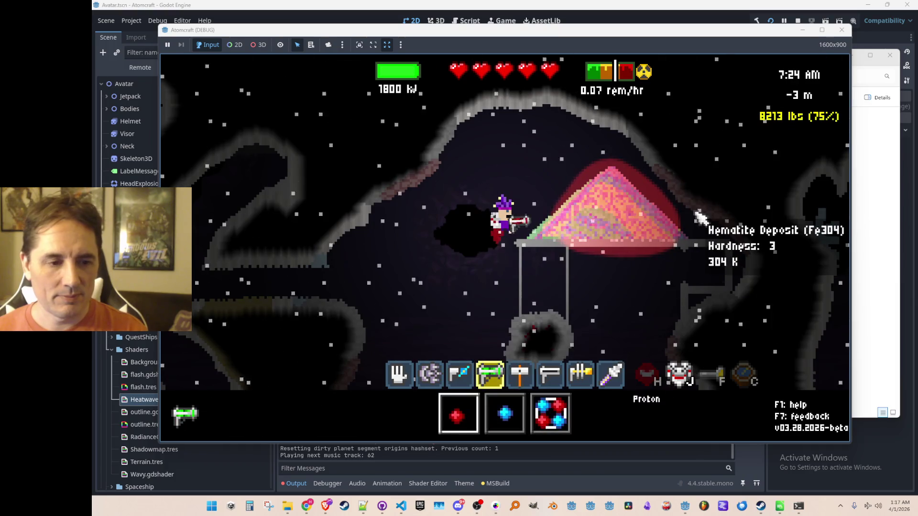
pyautogui.press('3')
pyautogui.moveTo(700, 203)
pyautogui.mouseDown()
pyautogui.moveTo(707, 198)
pyautogui.moveTo(710, 212)
pyautogui.mouseUp()
pyautogui.scroll(3, 693, 223)
pyautogui.moveTo(597, 217); pyautogui.dragTo(567, 246)
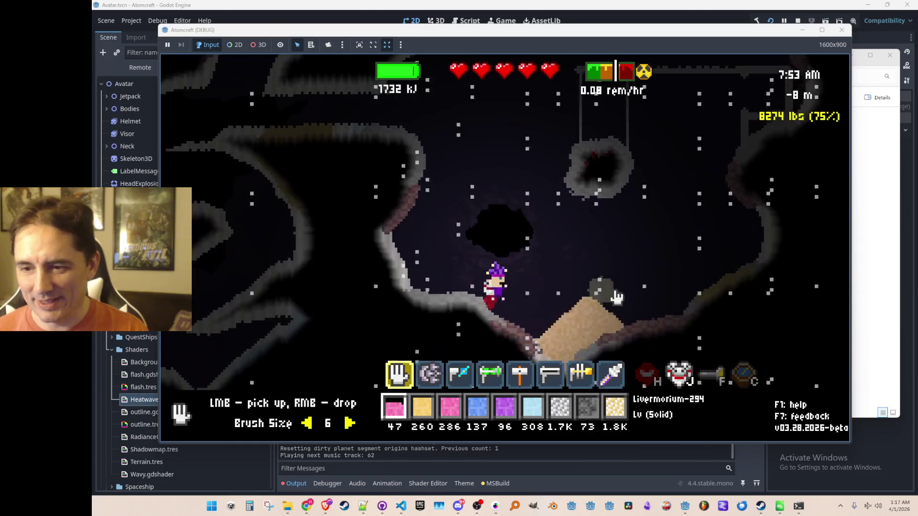
# - Empty the purple, blue, pink and tan materials into piles beside the character
pyautogui.scroll(5, 538, 218)
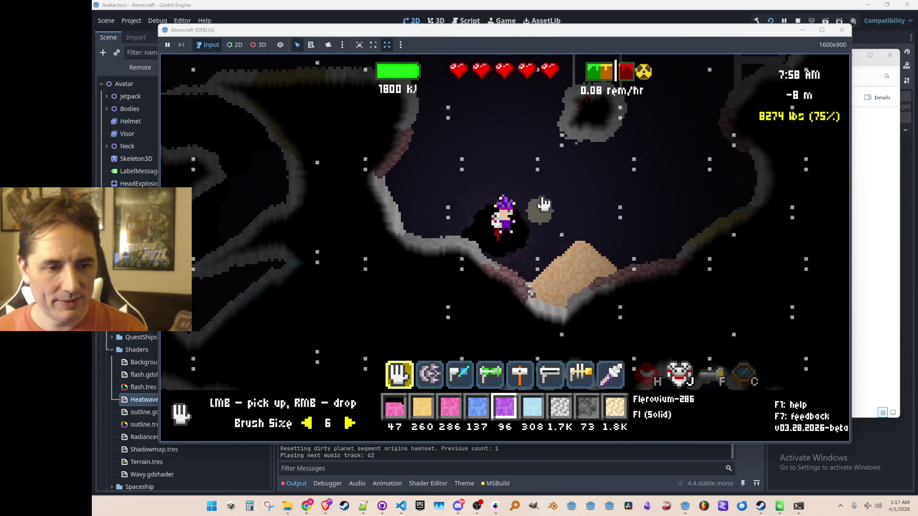
pyautogui.rightClick(538, 214)
pyautogui.scroll(-1, 521, 155)
pyautogui.rightClick(523, 158)
pyautogui.scroll(-1, 531, 165)
pyautogui.rightClick(535, 170)
pyautogui.scroll(1, 548, 196)
pyautogui.rightClick(550, 201)
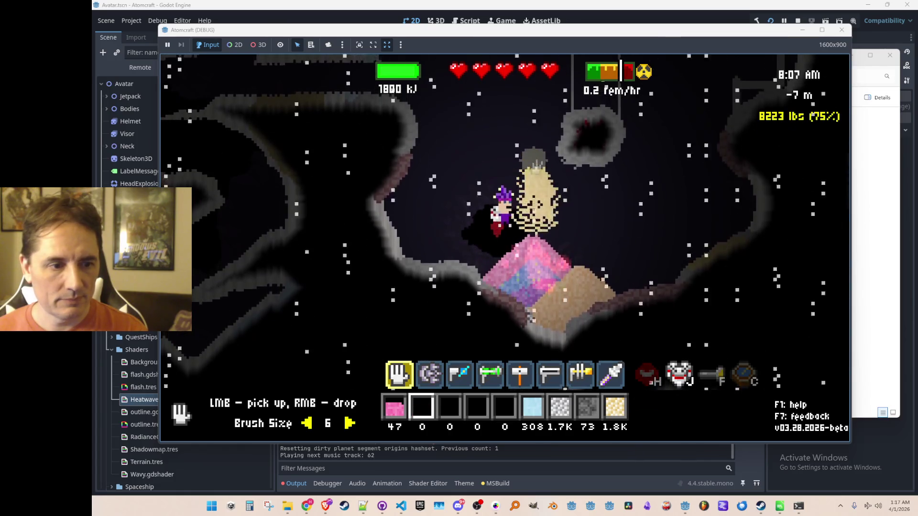
pyautogui.scroll(1, 550, 191)
pyautogui.rightClick(547, 187)
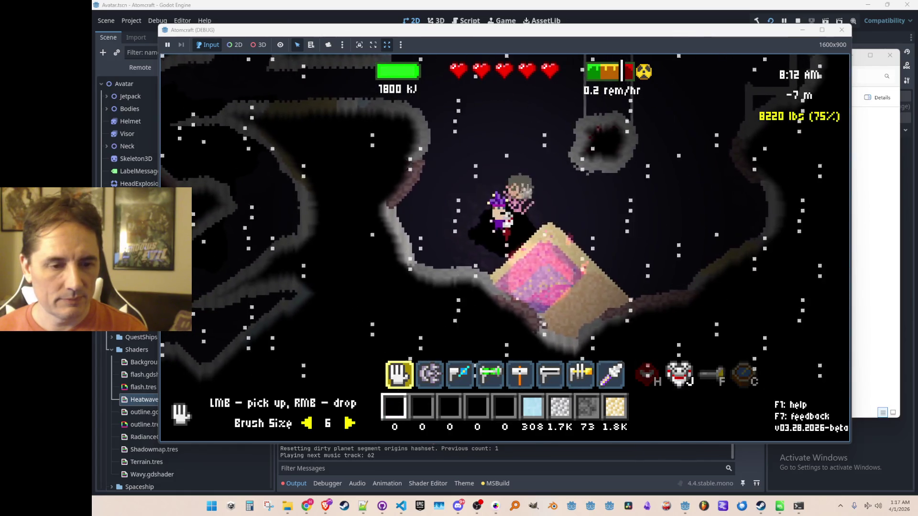
# - Switch to Celestine and Copper, walk over the pink pile, then stop the debug game
pyautogui.press('6')
pyautogui.press('9')
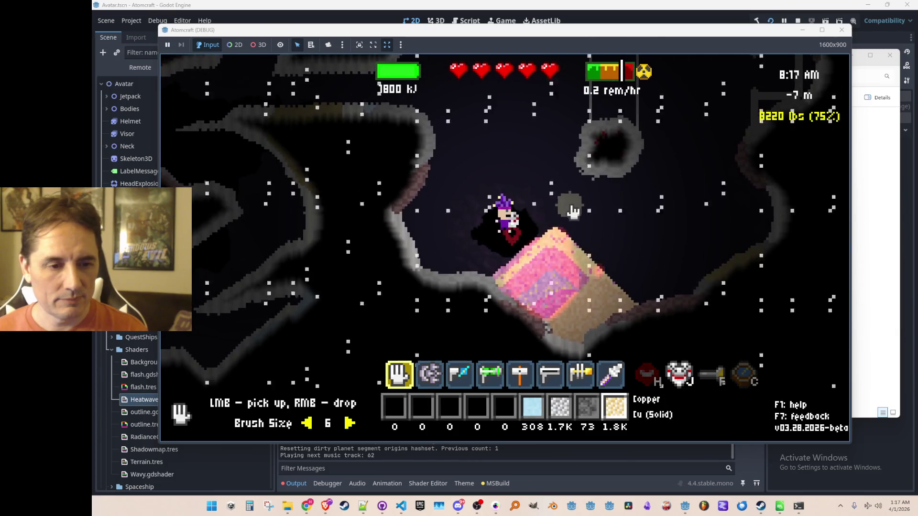
pyautogui.press('d')
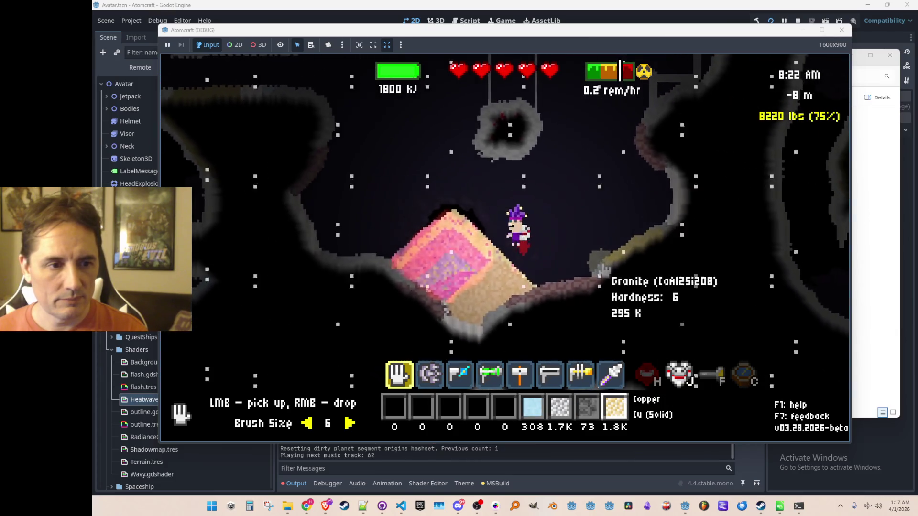
pyautogui.press('a')
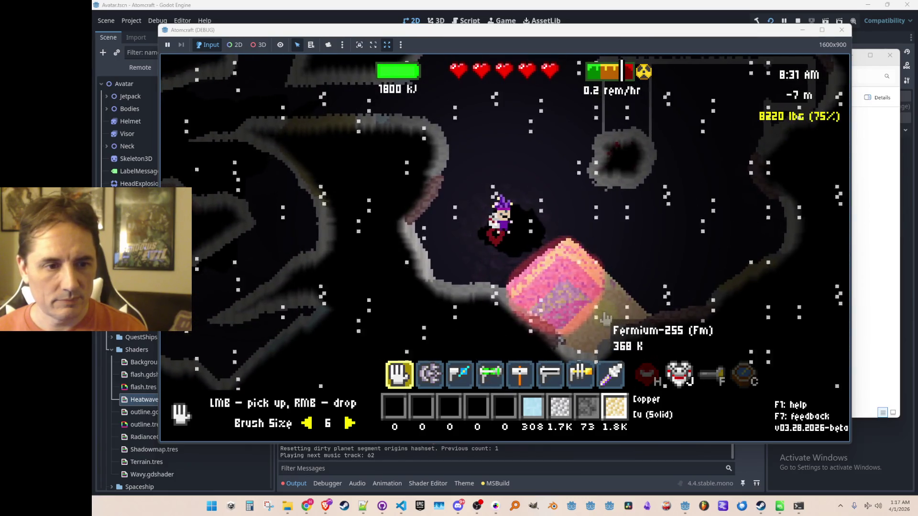
pyautogui.click(798, 21)
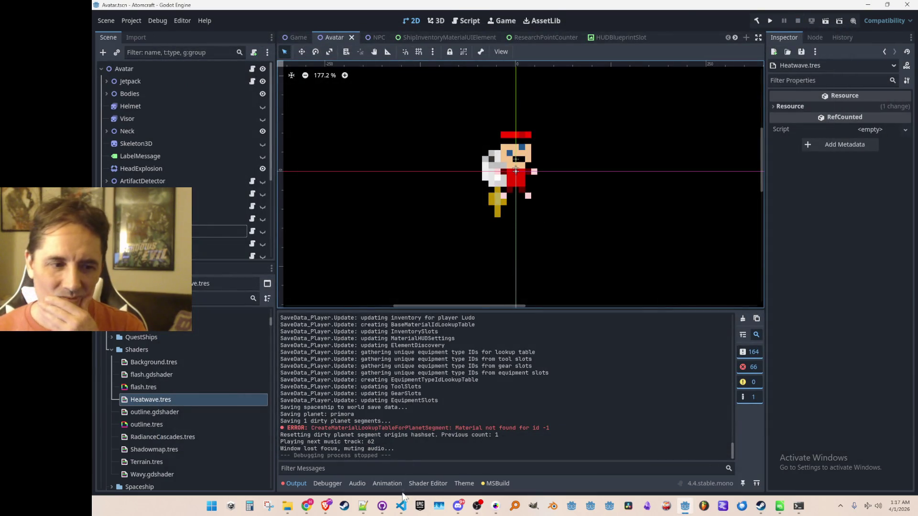
# - Raise the Lerp maximum on line 1837 of Gameplay.cs from 4.0f to 16.0f
pyautogui.click(402, 507)
pyautogui.click(510, 288)
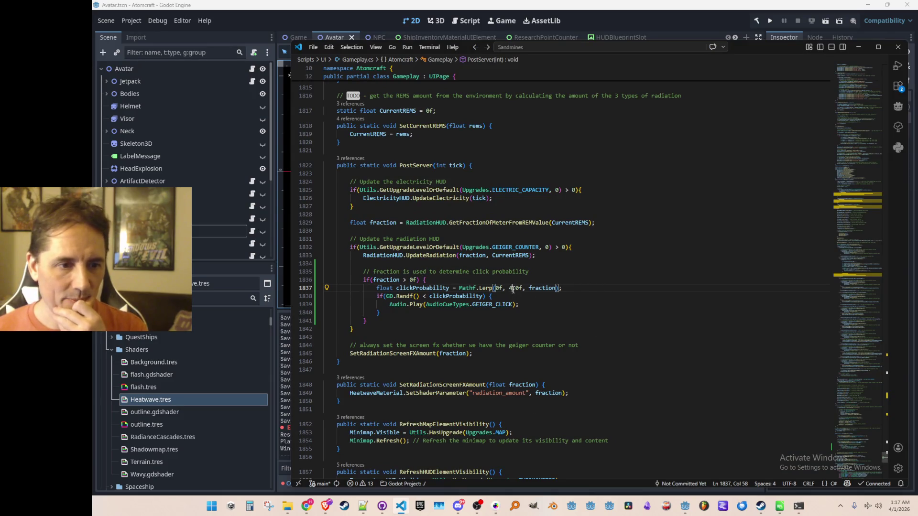
pyautogui.press('BackSpace')
pyautogui.write('16')
pyautogui.press('End')
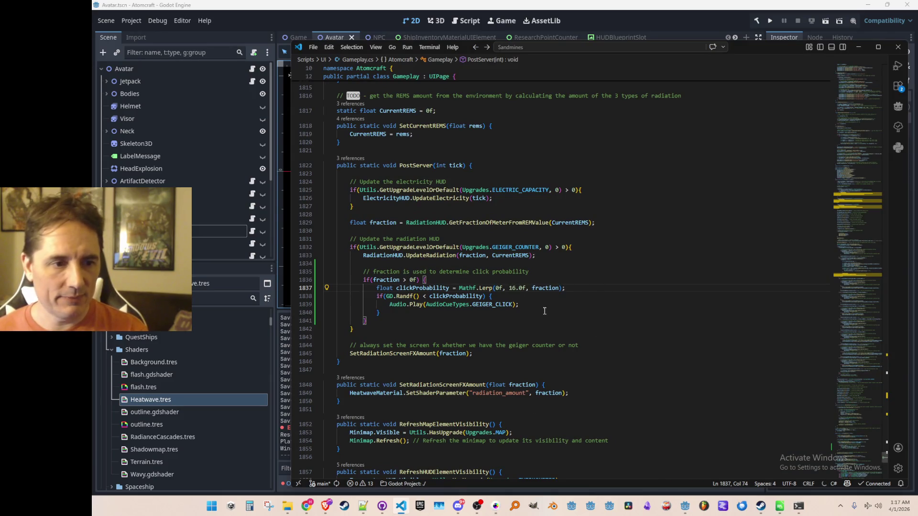
pyautogui.click(603, 7)
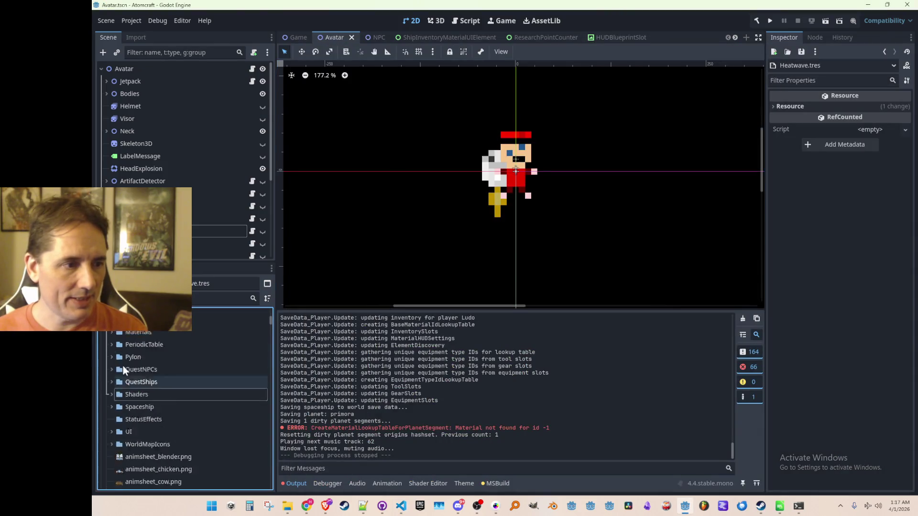
# - Expand the Data folder in the FileSystem dock and locate the existing AllMaterials.json
pyautogui.scroll(10, 171, 400)
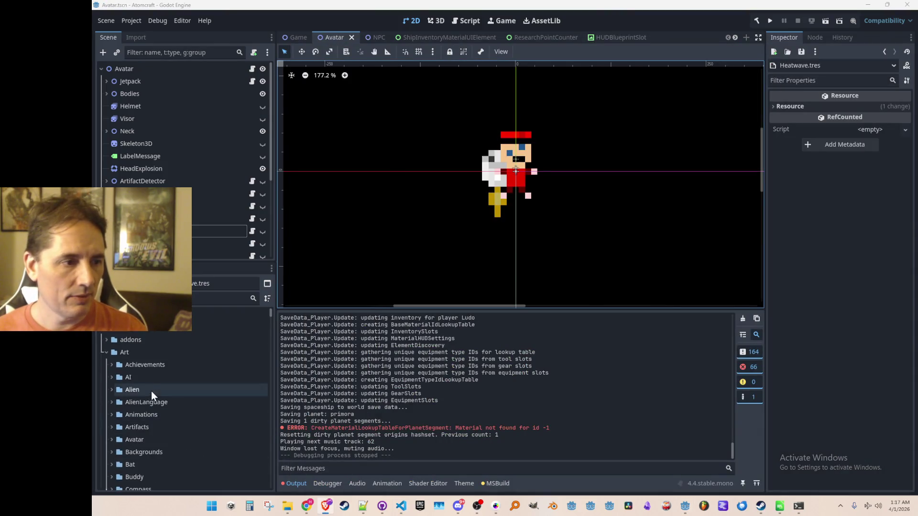
pyautogui.click(106, 352)
pyautogui.click(107, 365)
pyautogui.scroll(-1, 143, 383)
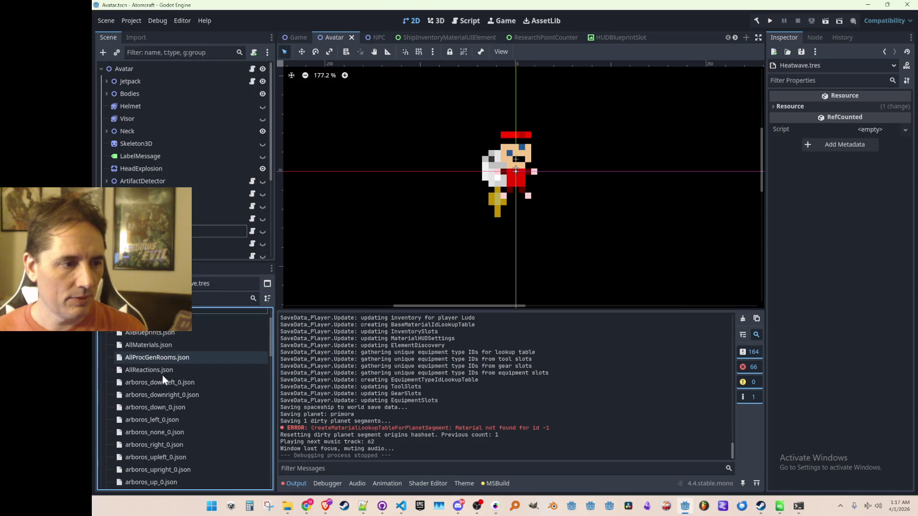
pyautogui.click(164, 371)
pyautogui.press('Delete')
pyautogui.press('Escape')
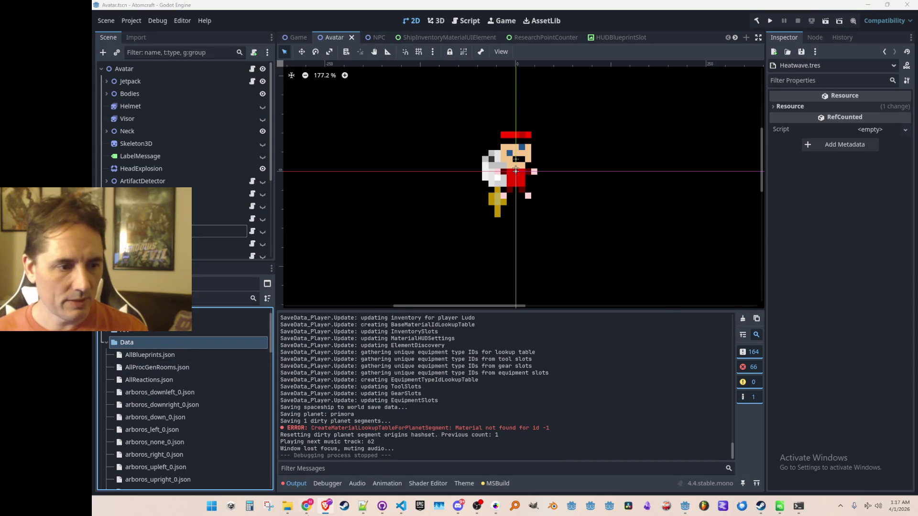
# - Drag the new AllMaterials.json into res://Data and delete it from the Materials folder
pyautogui.moveTo(278, 496)
pyautogui.click(253, 466)
pyautogui.click(534, 343)
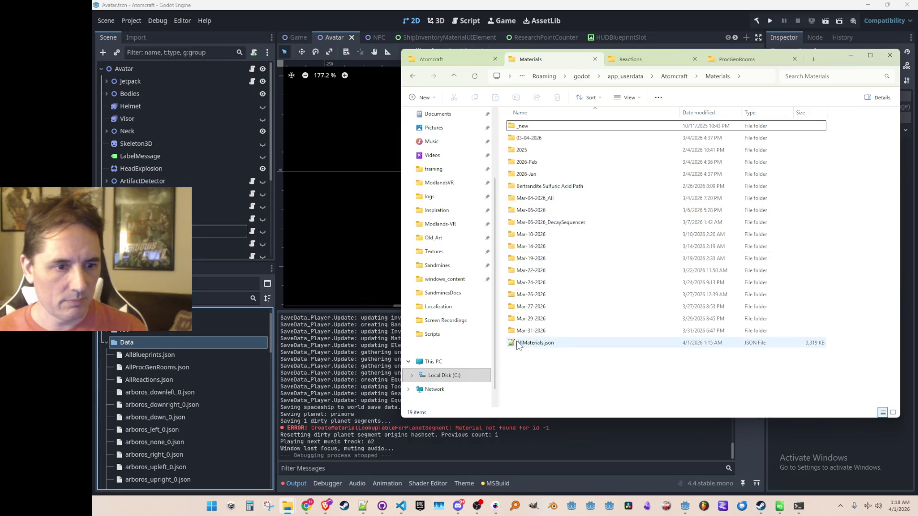
pyautogui.moveTo(234, 342); pyautogui.dragTo(232, 340)
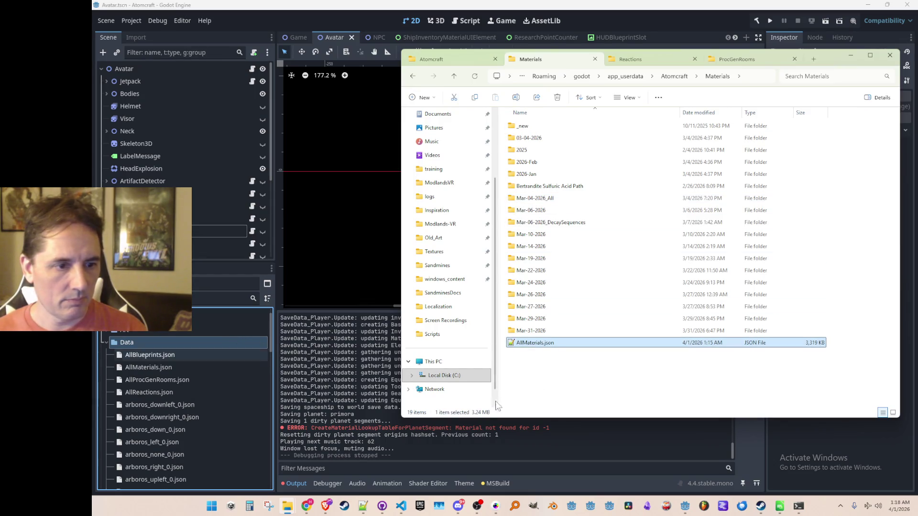
pyautogui.press('Delete')
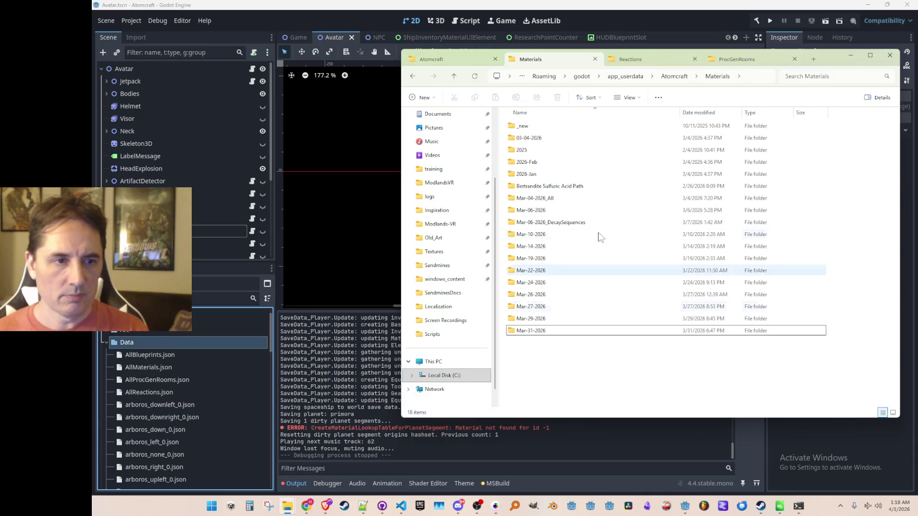
pyautogui.click(845, 58)
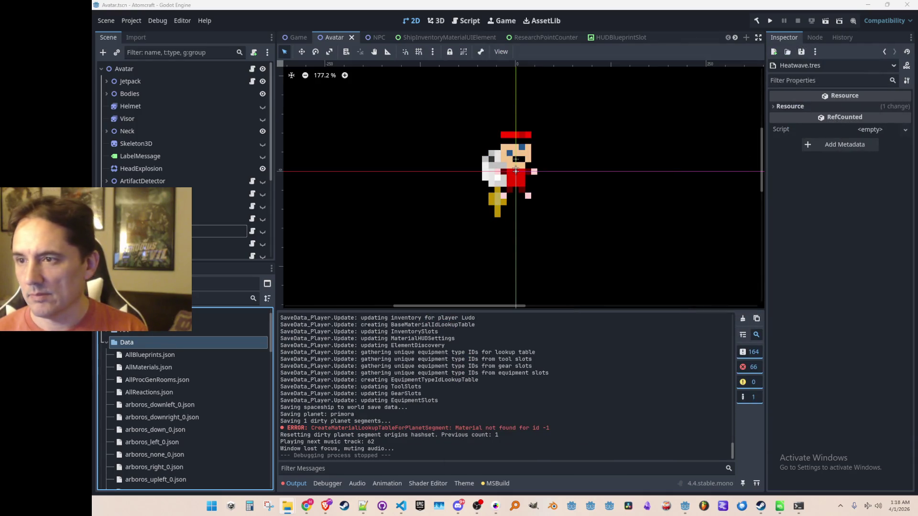
pyautogui.moveTo(643, 183)
pyautogui.mouseDown()
pyautogui.moveTo(616, 194)
pyautogui.moveTo(626, 201)
pyautogui.mouseUp()
# - Save the Avatar scene and start a Single Player game in the new debug run
pyautogui.hotkey('ctrl', 's')
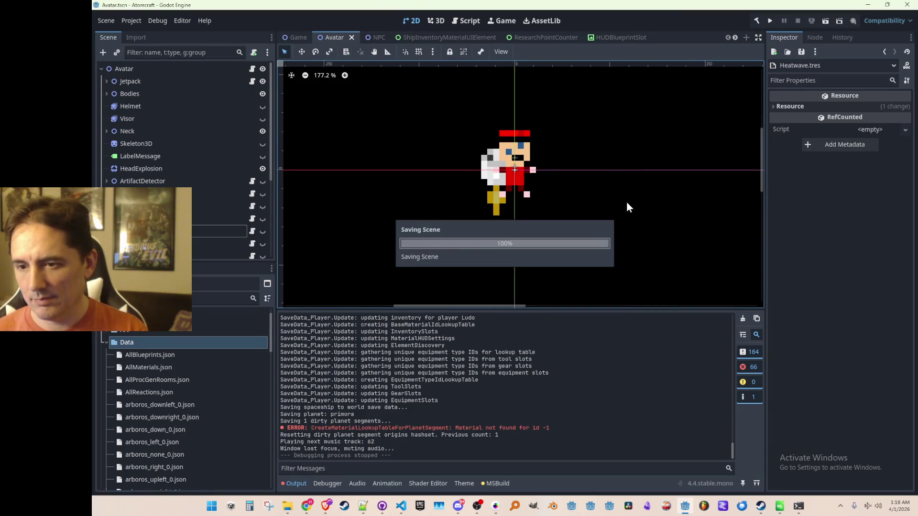
pyautogui.moveTo(631, 160); pyautogui.dragTo(627, 170)
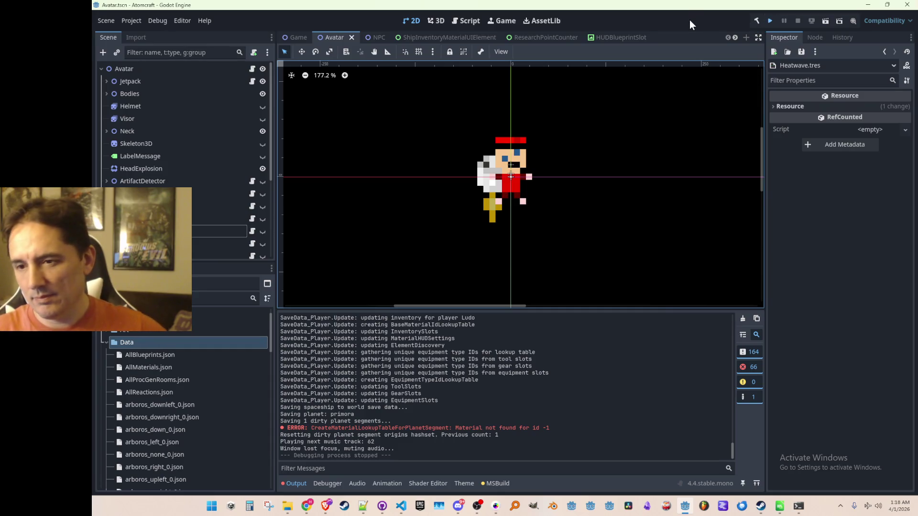
pyautogui.hotkey('ctrl', 's')
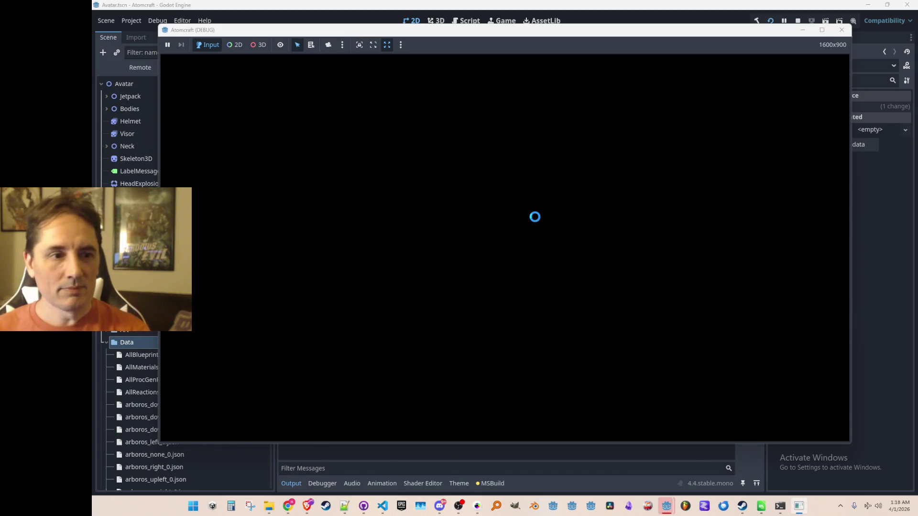
pyautogui.click(531, 244)
# - Load the saved profile in the Enchanted Vista world and fly the character around
pyautogui.scroll(-3, 526, 258)
pyautogui.click(517, 303)
pyautogui.click(541, 248)
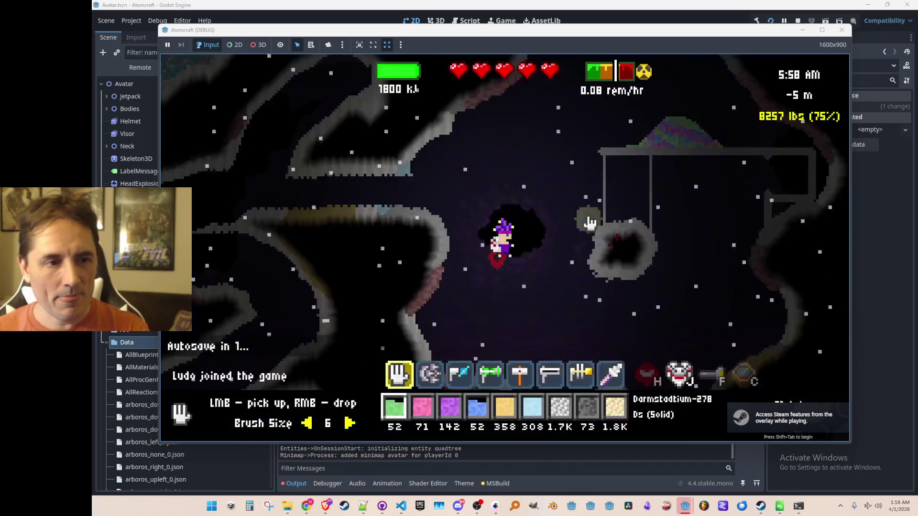
pyautogui.press('w')
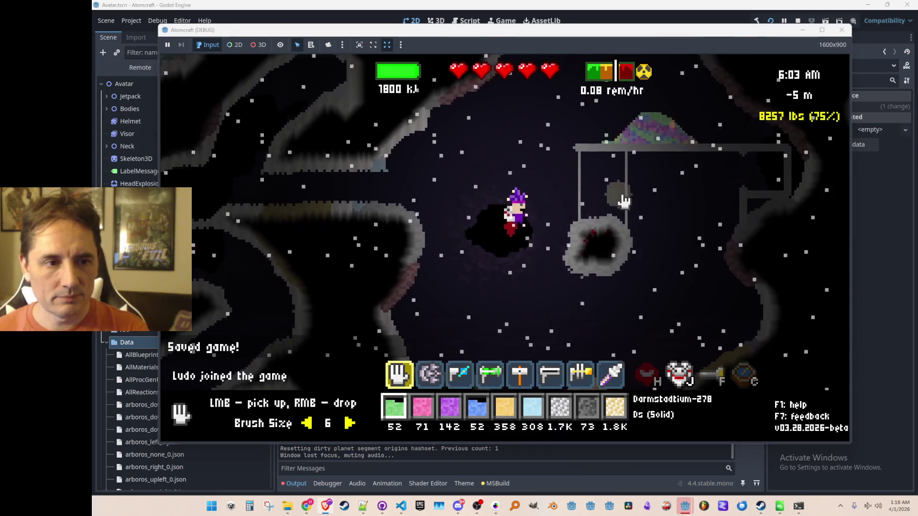
pyautogui.press('a')
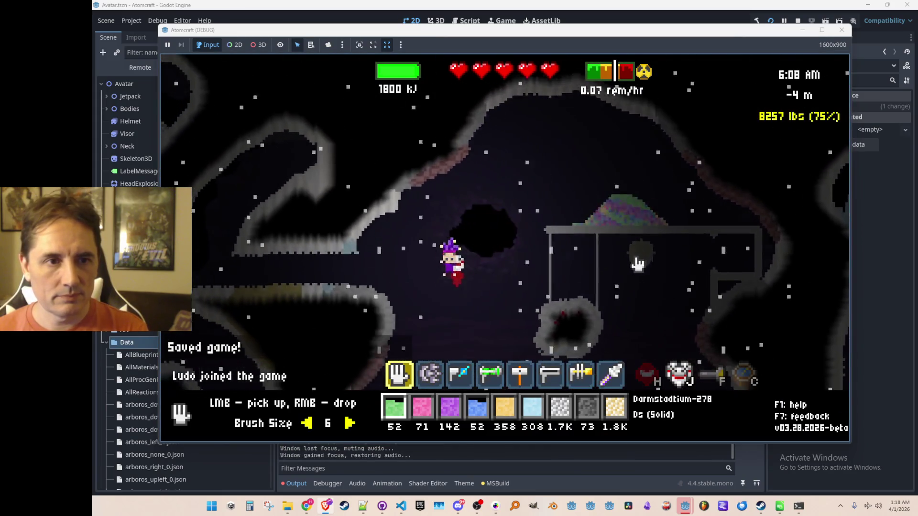
# - Drop the sand, purple, pink and green hotbar stacks beside the character, then stop the game
pyautogui.scroll(-4, 531, 261)
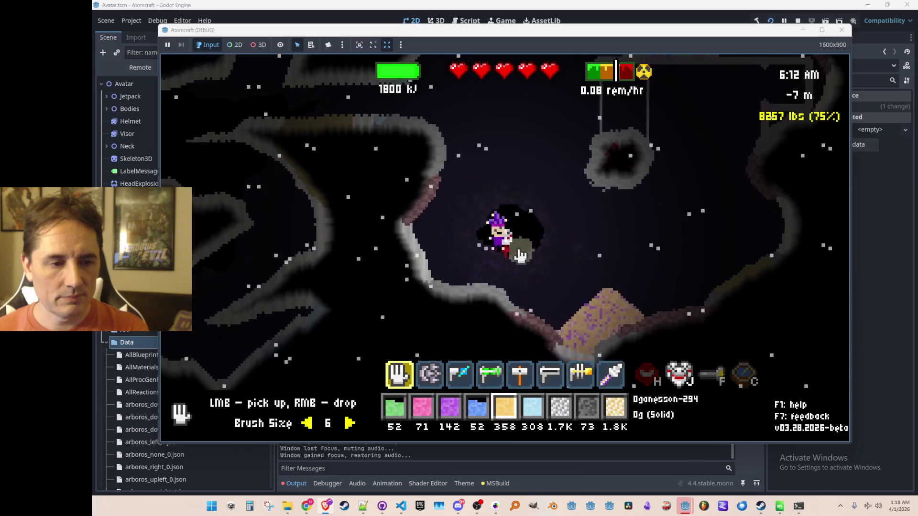
pyautogui.rightClick(490, 195)
pyautogui.scroll(1, 475, 179)
pyautogui.rightClick(474, 180)
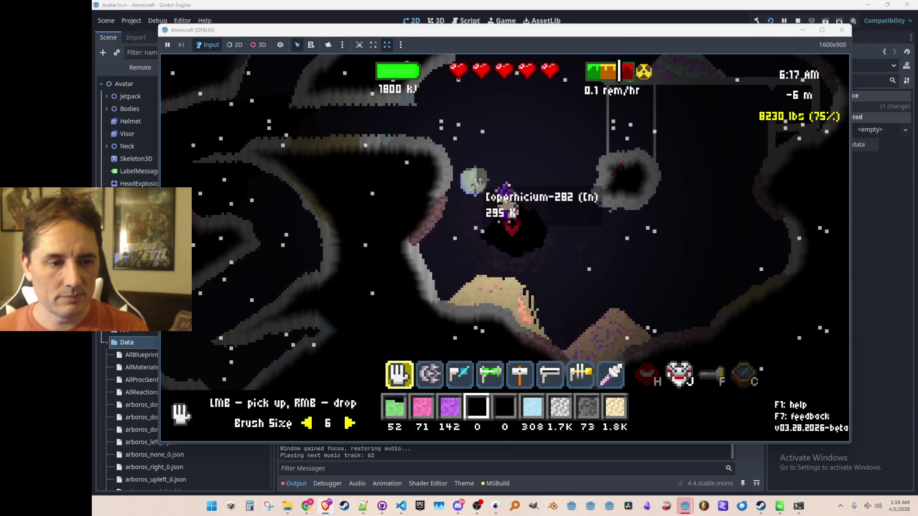
pyautogui.scroll(1, 476, 174)
pyautogui.rightClick(477, 174)
pyautogui.scroll(1, 481, 173)
pyautogui.rightClick(480, 173)
pyautogui.scroll(1, 483, 170)
pyautogui.rightClick(483, 167)
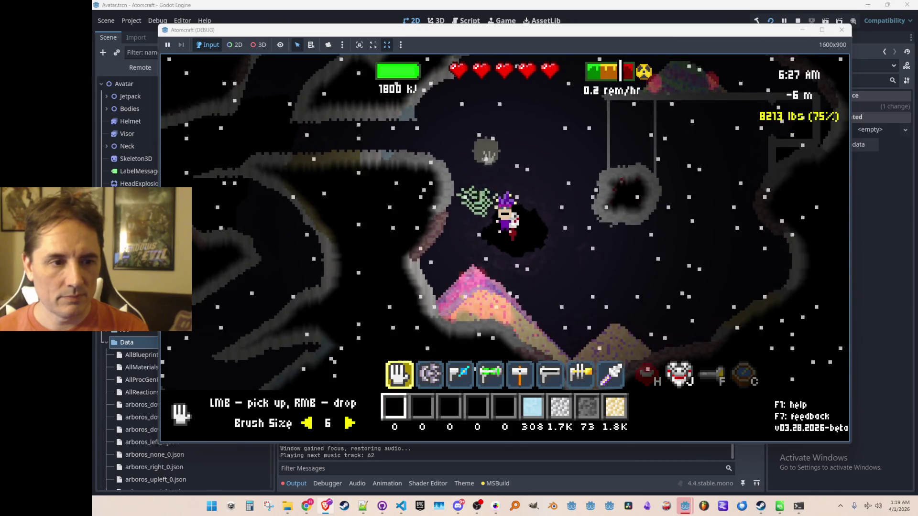
pyautogui.scroll(-5, 484, 162)
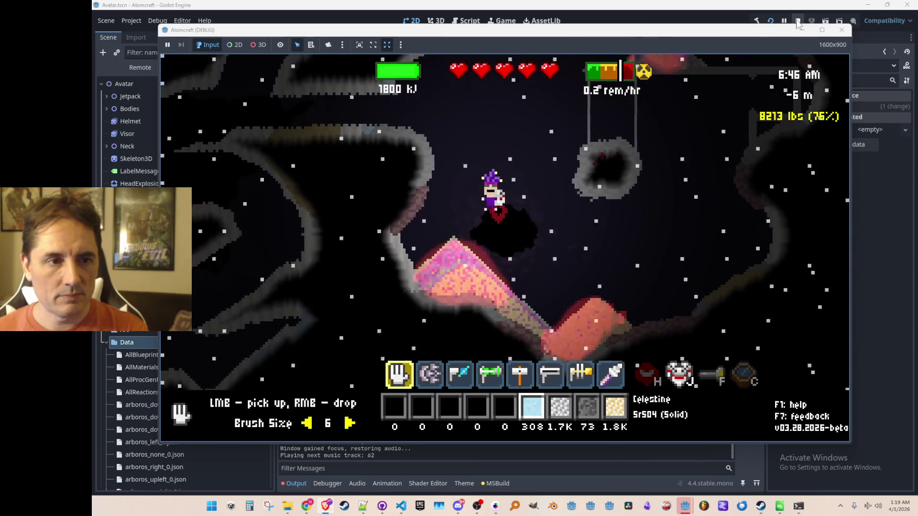
pyautogui.click(797, 21)
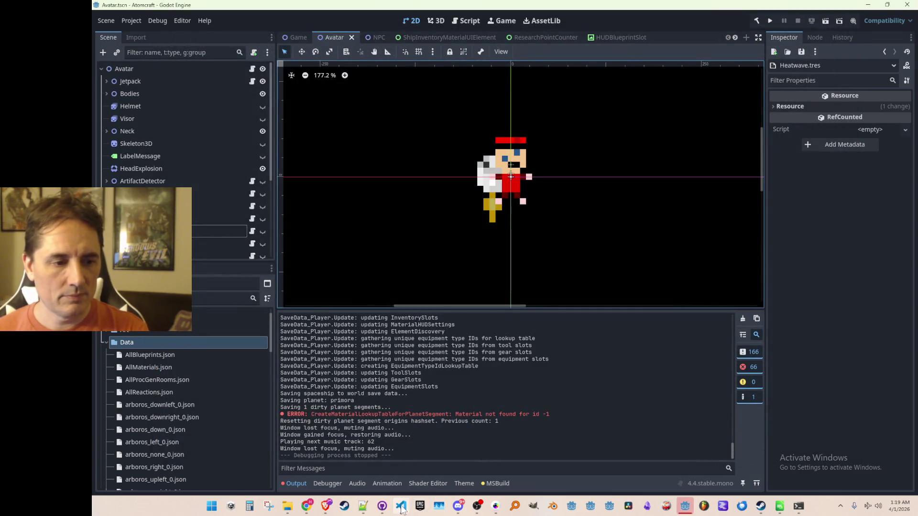
# - Change the Lerp maximum on line 1837 from 16.0f to 100.0f and save in Godot
pyautogui.click(401, 505)
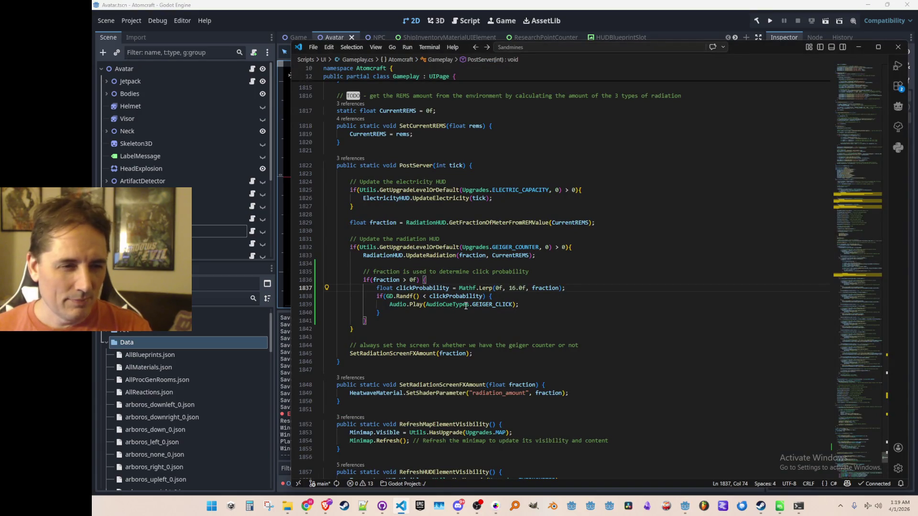
pyautogui.moveTo(419, 306)
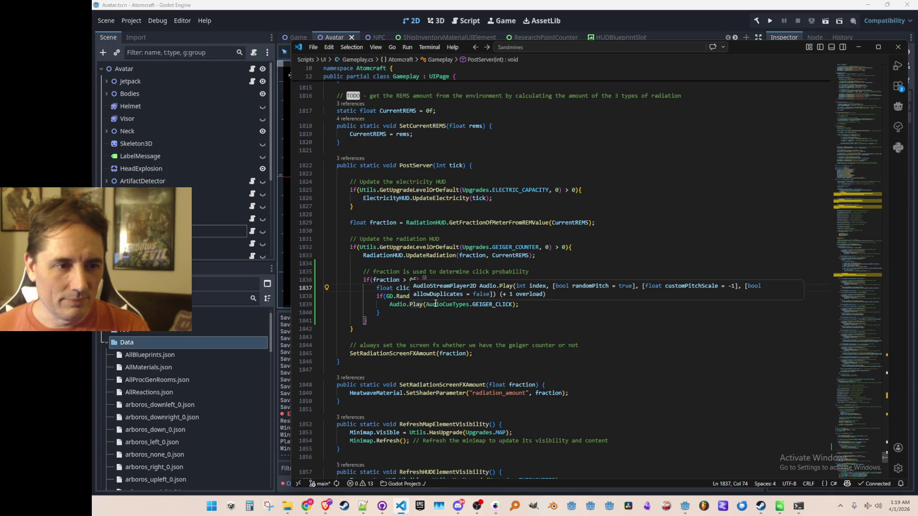
pyautogui.click(458, 304)
pyautogui.click(515, 288)
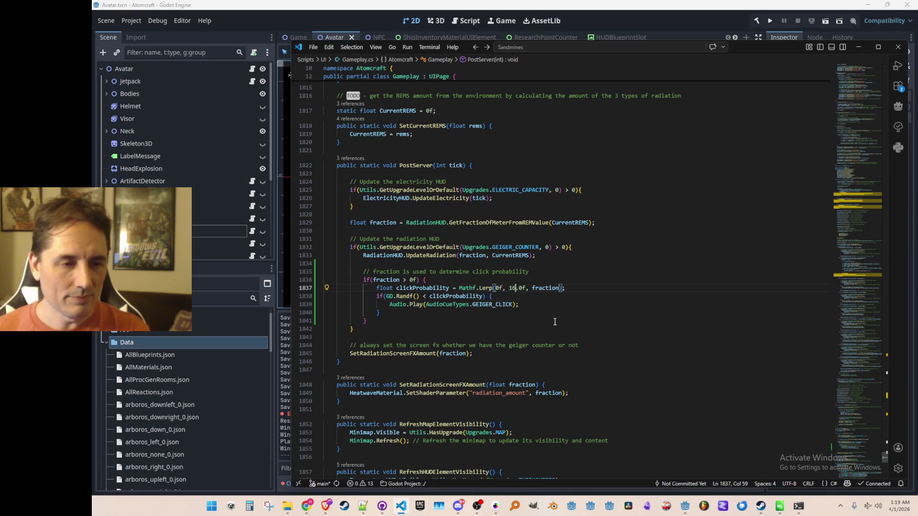
pyautogui.write('0')
pyautogui.press('End')
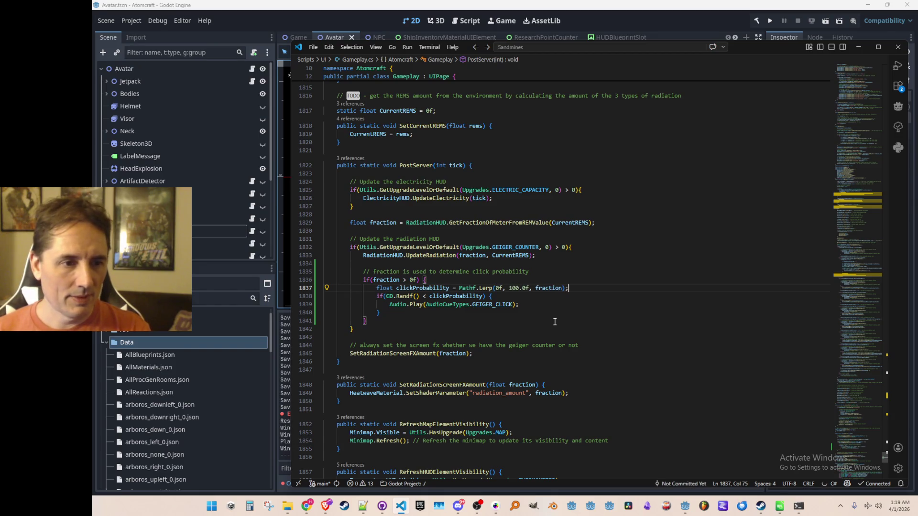
pyautogui.click(772, 22)
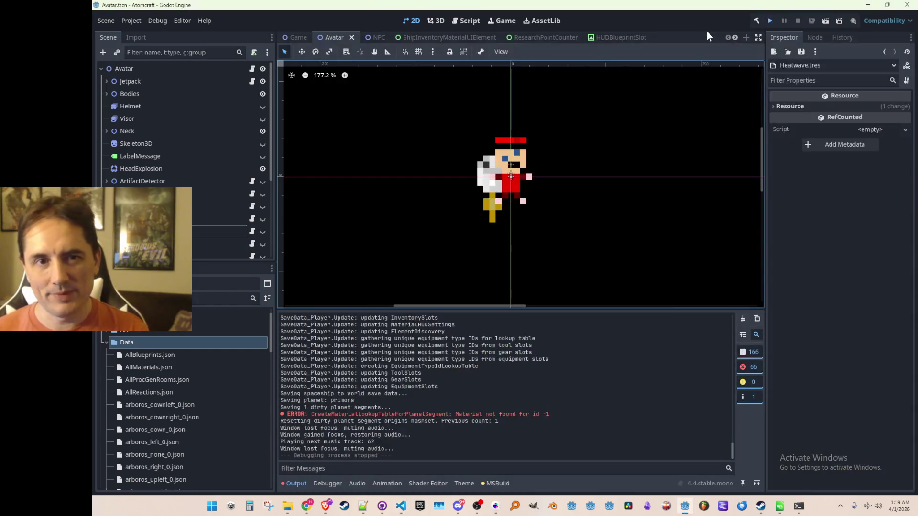
pyautogui.hotkey('ctrl', 's')
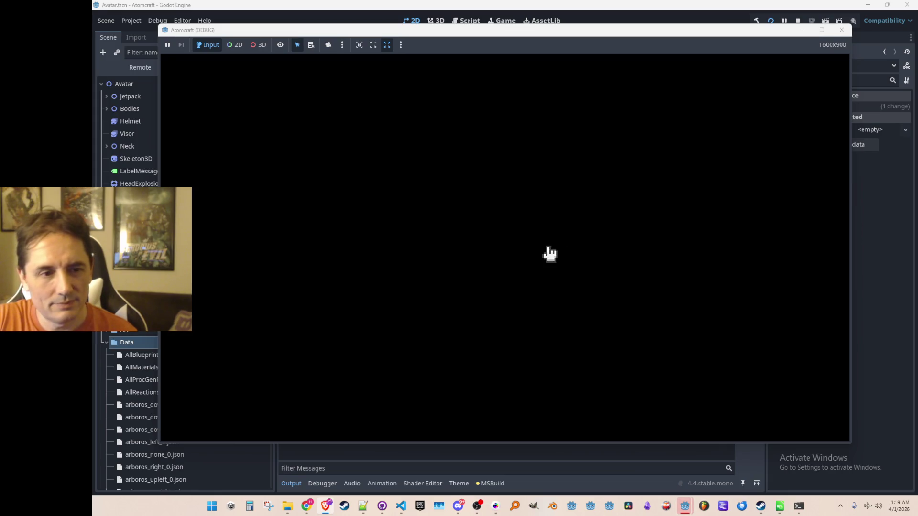
# - Load the Enchanted Vista world from a saved profile, then stop debugging and return to Gameplay.cs
pyautogui.click(549, 254)
pyautogui.scroll(-3, 544, 206)
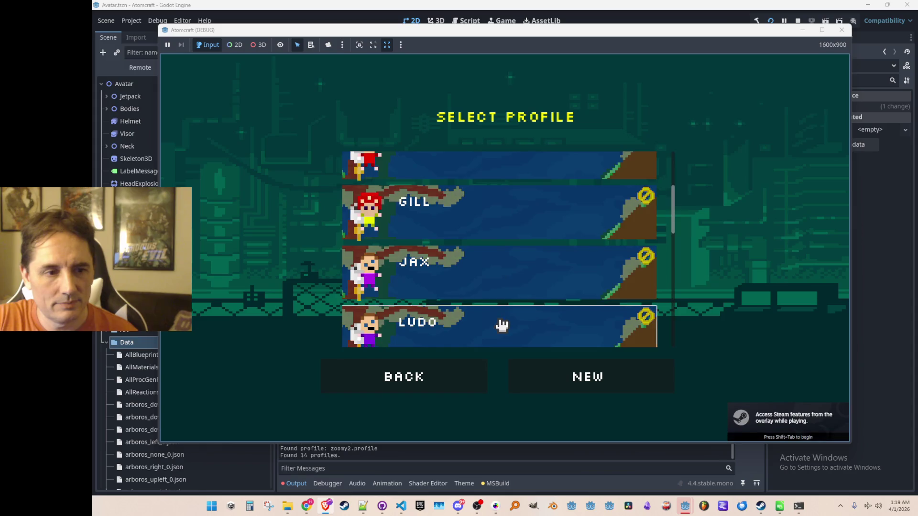
pyautogui.click(498, 323)
pyautogui.click(523, 250)
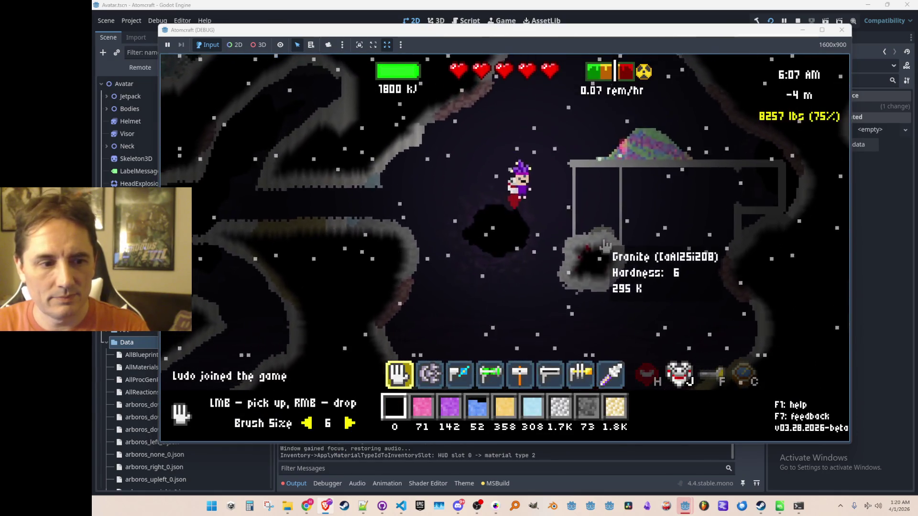
pyautogui.click(841, 30)
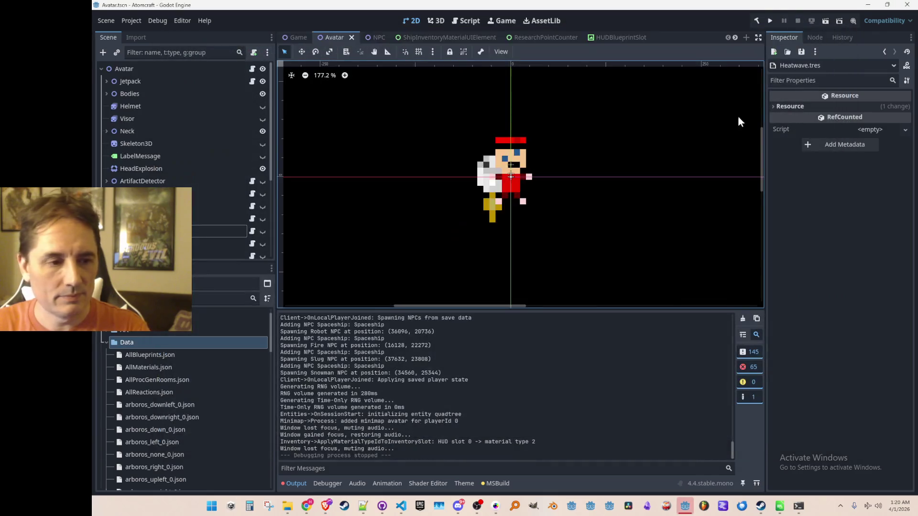
pyautogui.click(401, 507)
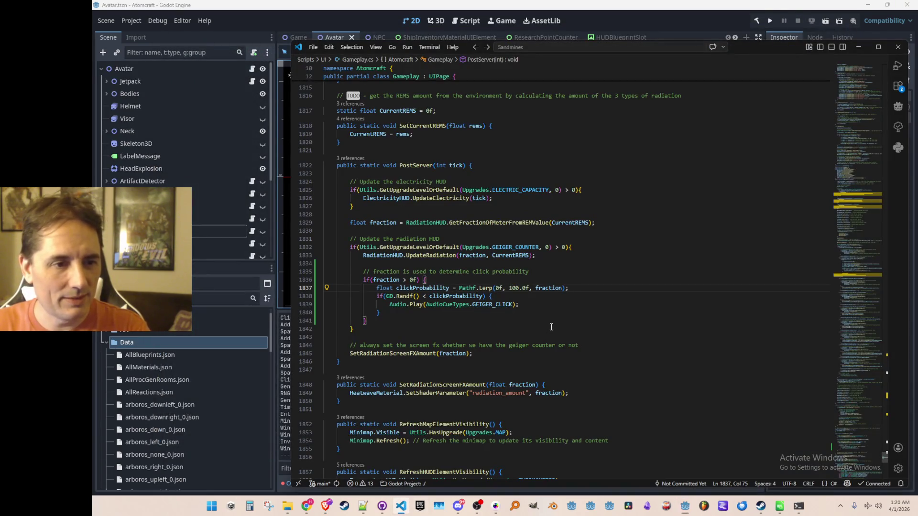
pyautogui.click(564, 302)
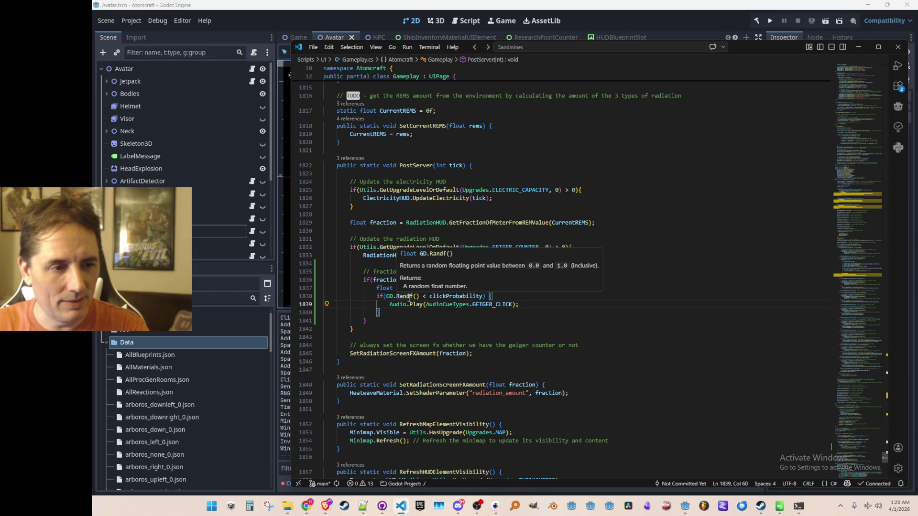
pyautogui.click(423, 324)
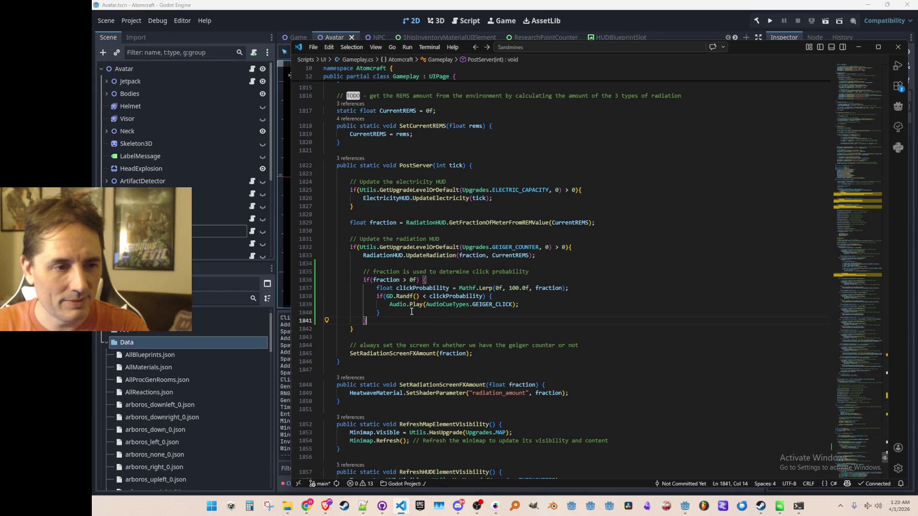
pyautogui.rightClick(415, 304)
pyautogui.click(445, 234)
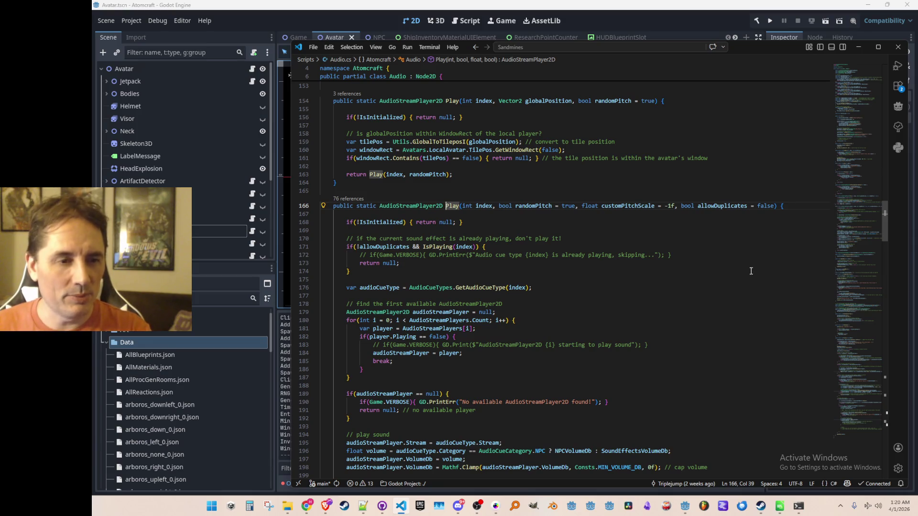
pyautogui.hotkey('alt', 'Left')
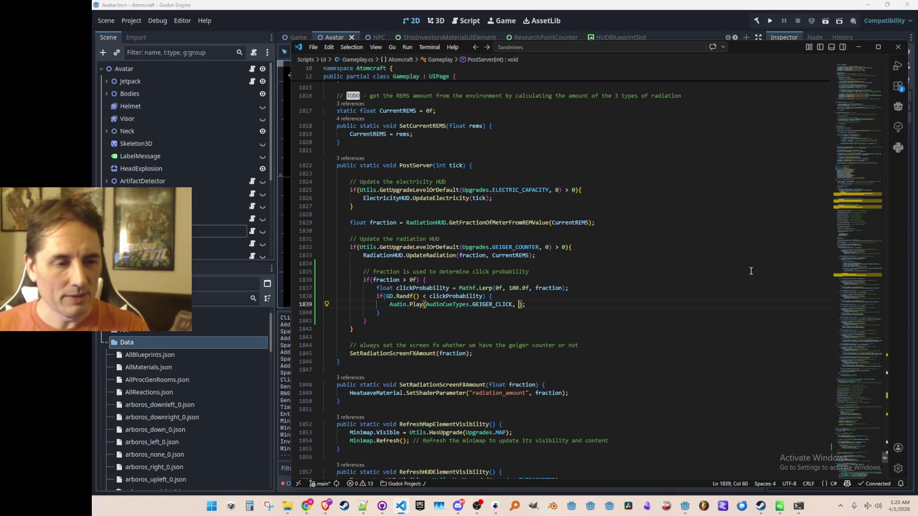
# - Add randomPitch: true to the Audio.Play call on line 1839
pyautogui.write('ran')
pyautogui.press('Tab')
pyautogui.write('tre,')
pyautogui.press('BackSpace')
pyautogui.press('BackSpace')
pyautogui.press('BackSpace')
pyautogui.write('ue, c')
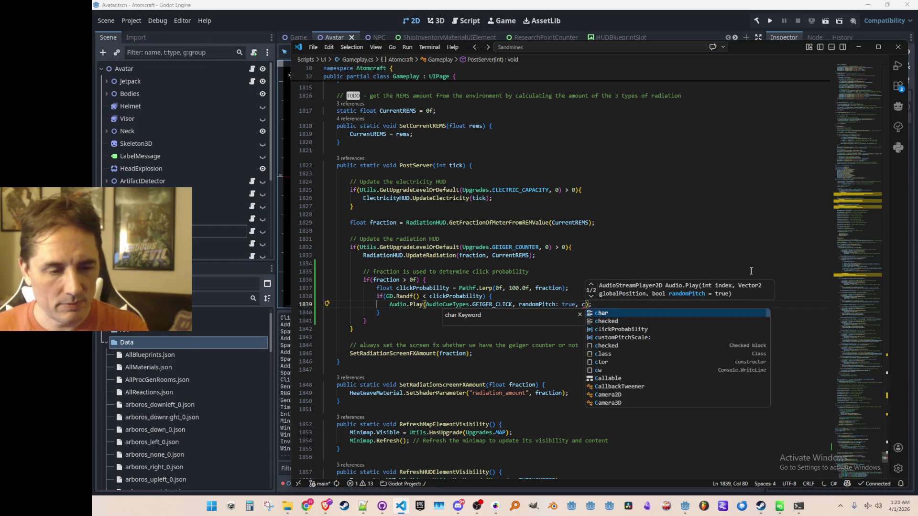
pyautogui.press('BackSpace')
pyautogui.press('BackSpace')
pyautogui.press('BackSpace')
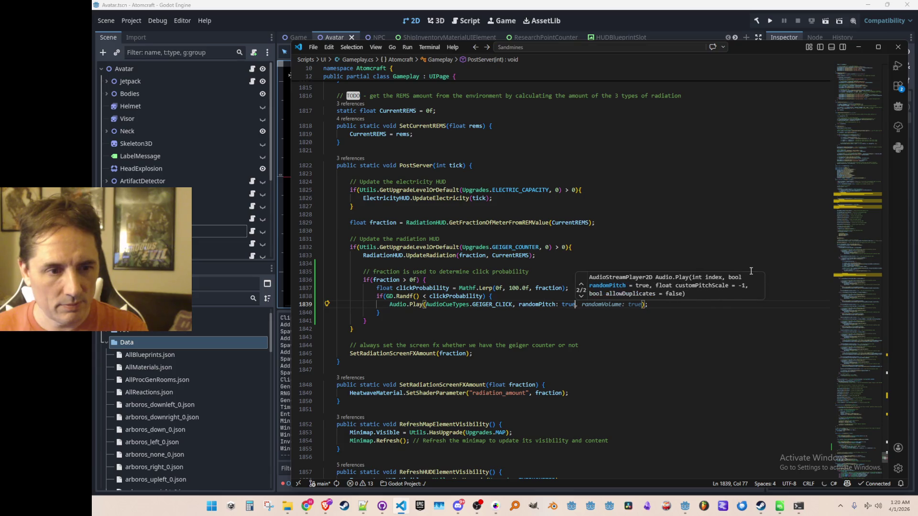
# - Add customPitchScale: -1 and allowDuplicates: true to the call, then rerun the game from Godot
pyautogui.write(', cust')
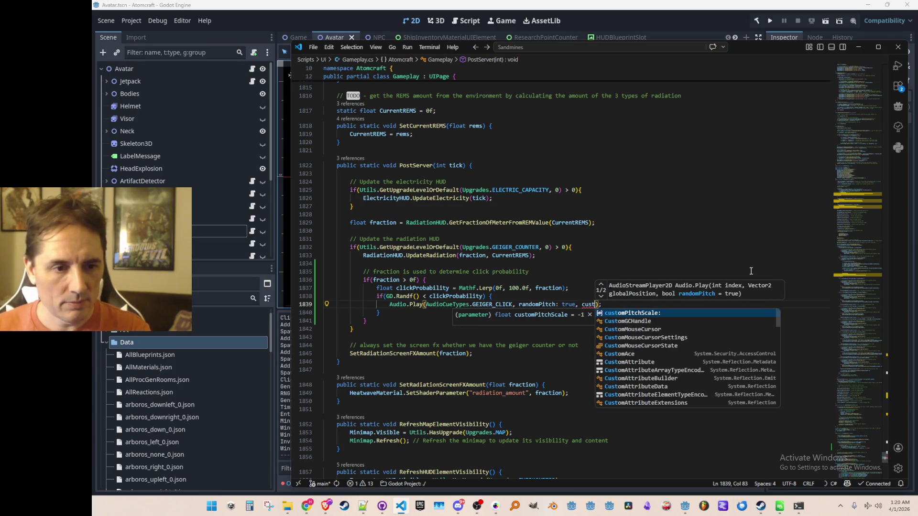
pyautogui.press('Tab')
pyautogui.write(': ')
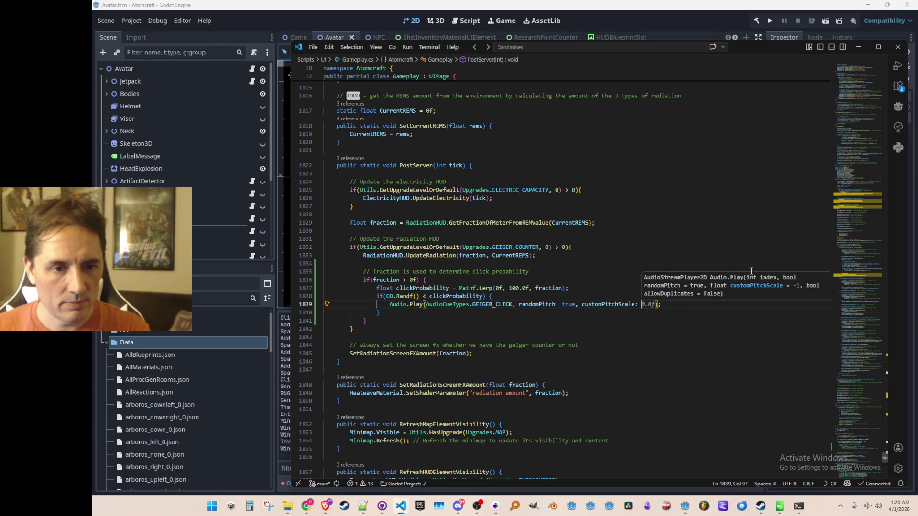
pyautogui.write('-1, a')
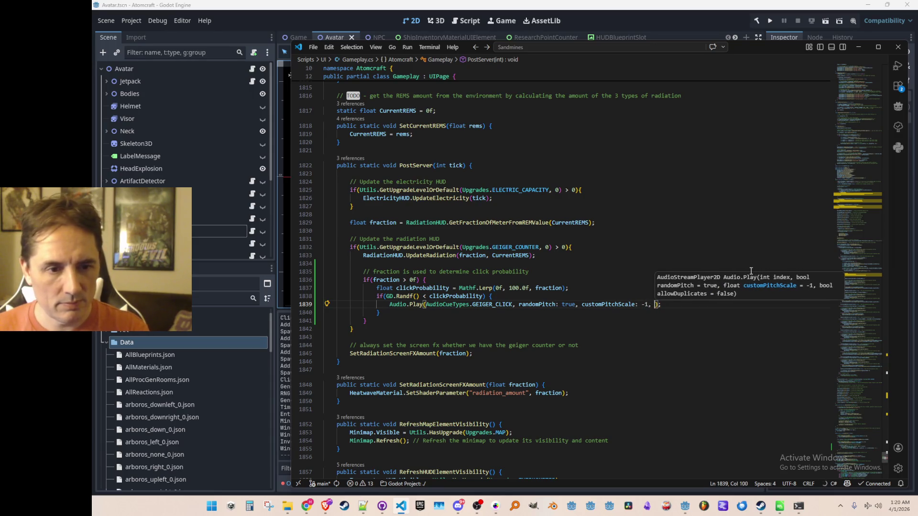
pyautogui.press('Tab')
pyautogui.write(': t')
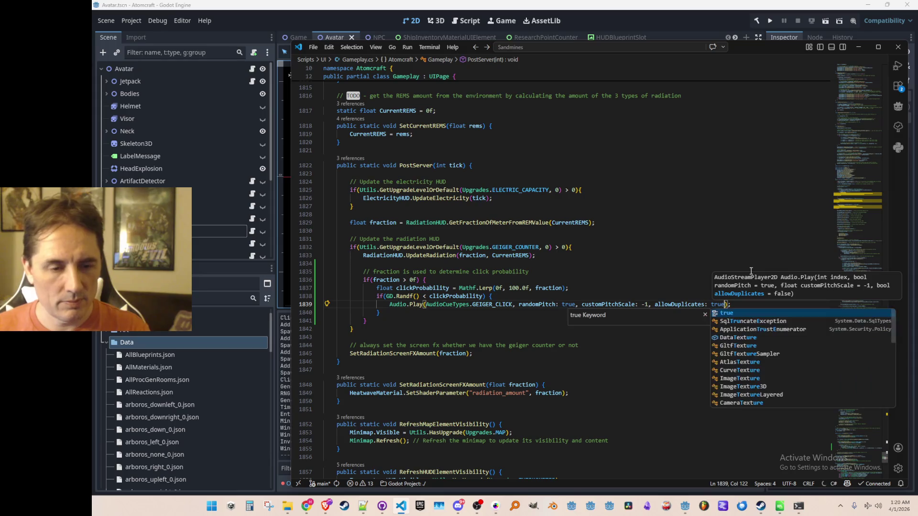
pyautogui.press('Tab')
pyautogui.press('End')
pyautogui.click(771, 22)
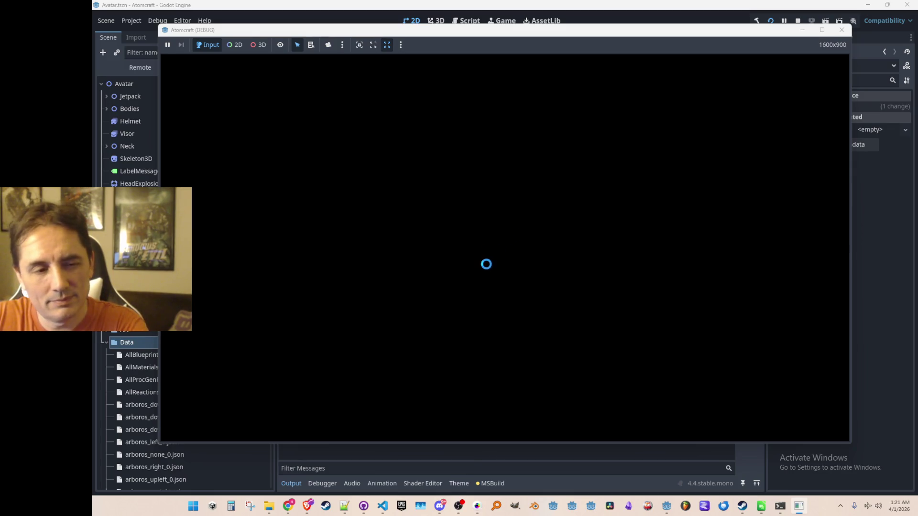
# - Start a single-player game with the saved profile in the Enchanted Vista world
pyautogui.click(518, 266)
pyautogui.scroll(-2, 485, 312)
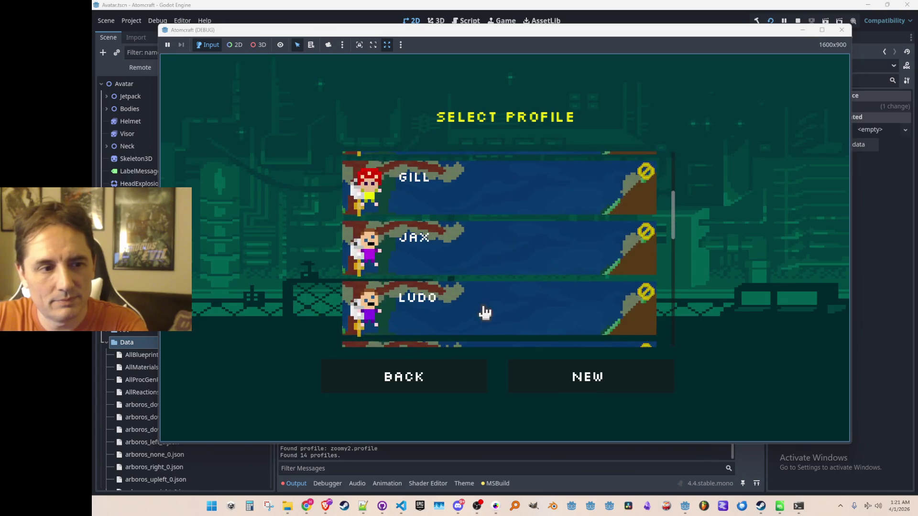
pyautogui.click(485, 312)
pyautogui.click(502, 256)
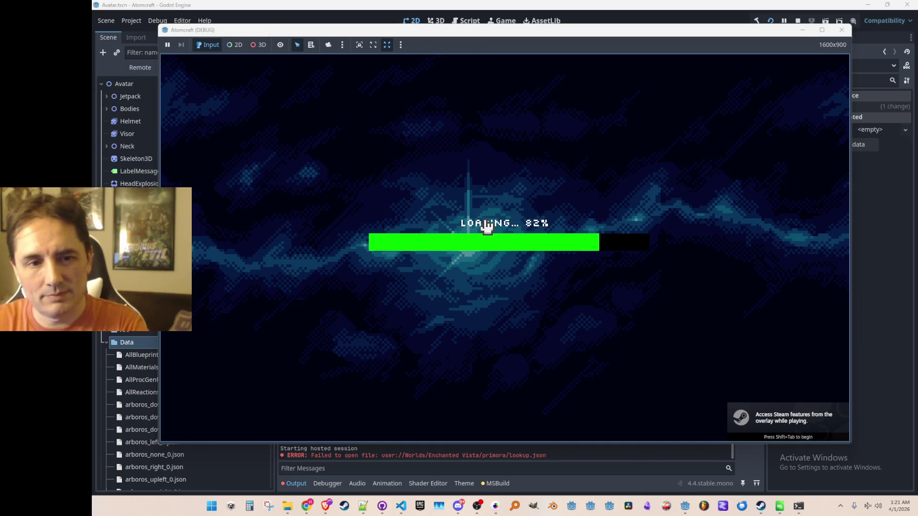
# - Fly the character around the cave and over the steel structure, then stop the debug run
pyautogui.press('w')
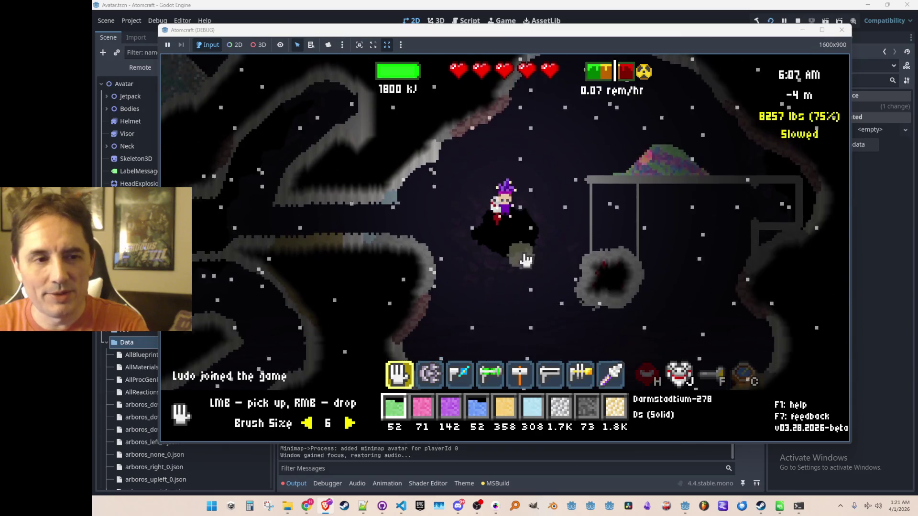
pyautogui.press('a')
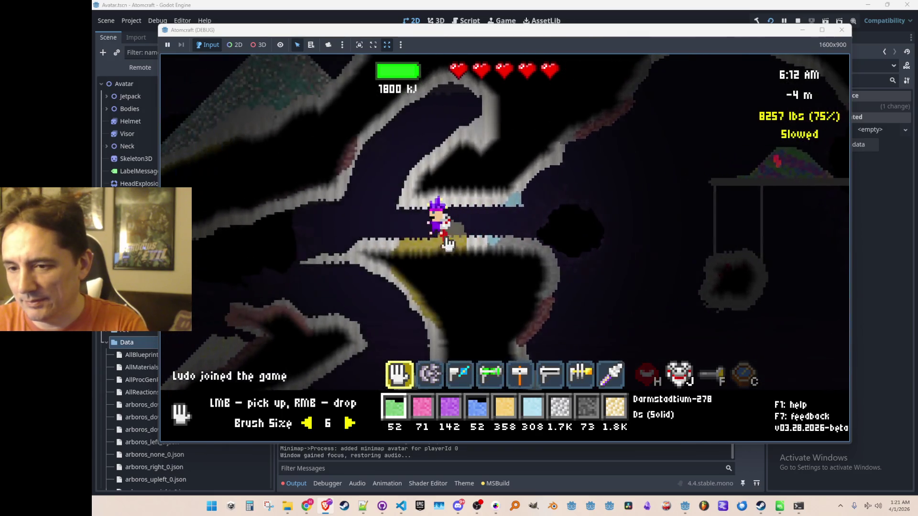
pyautogui.press('d')
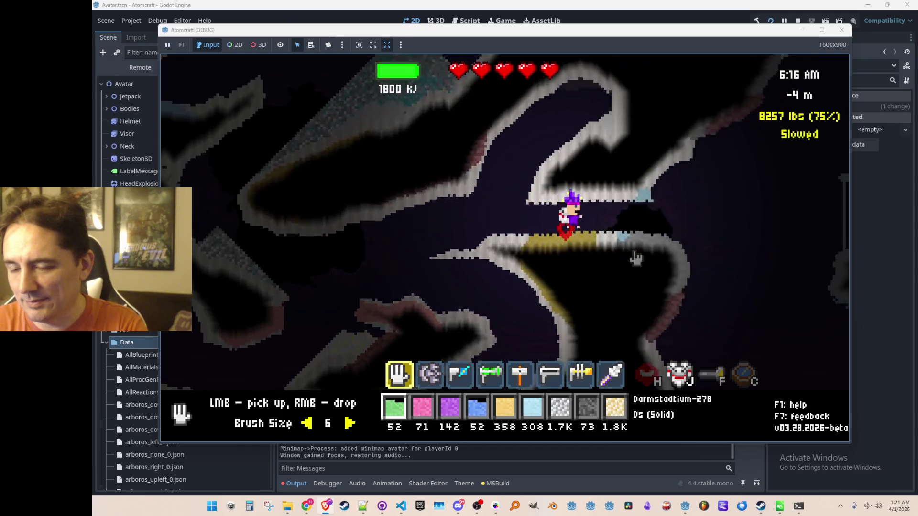
pyautogui.press('w')
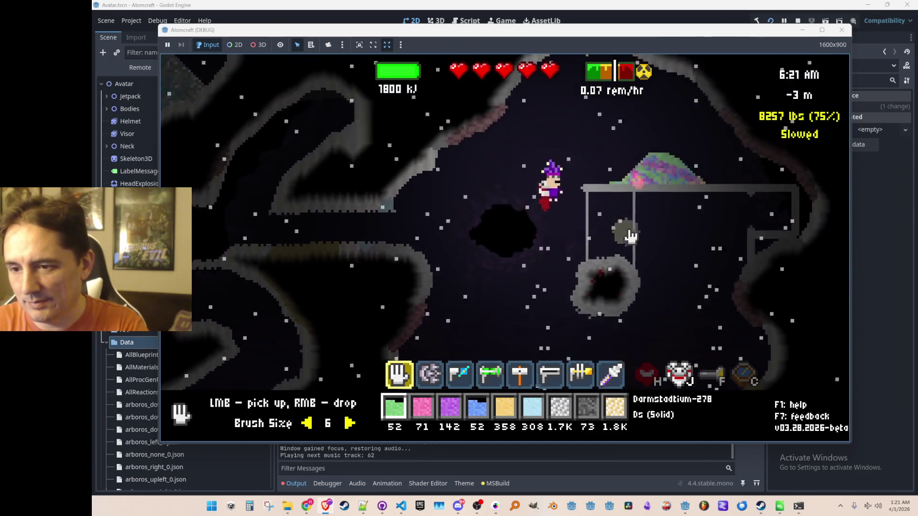
pyautogui.press('d')
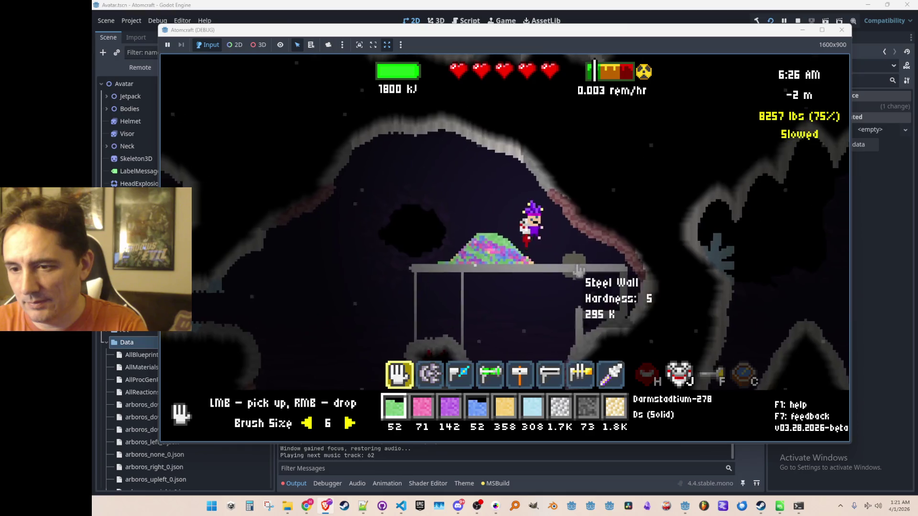
pyautogui.press('a')
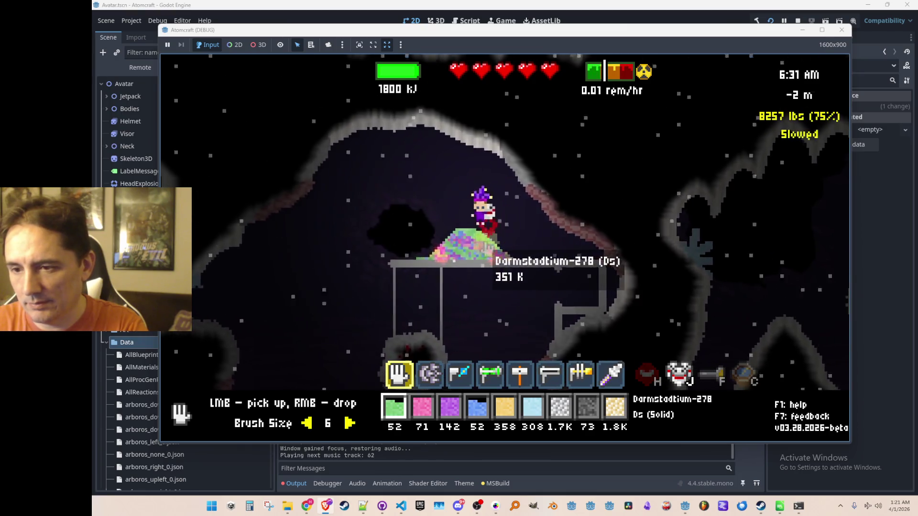
pyautogui.press('a')
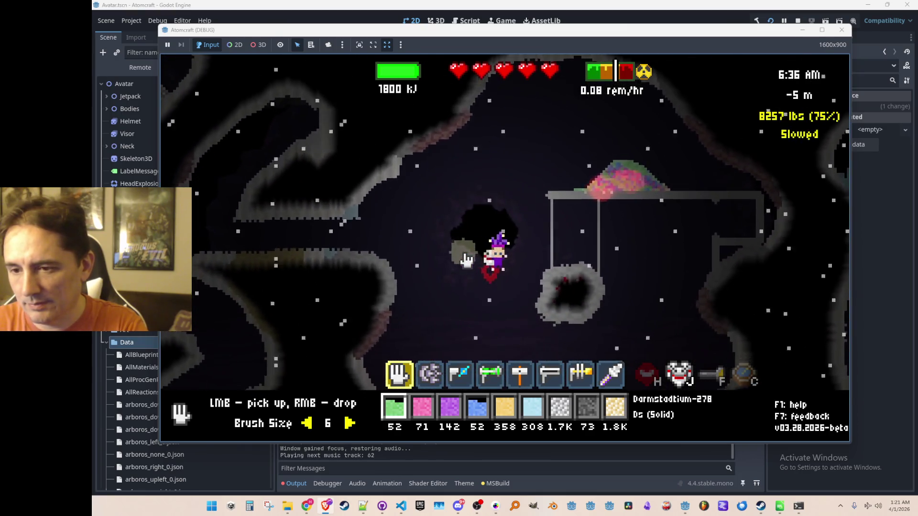
pyautogui.click(796, 21)
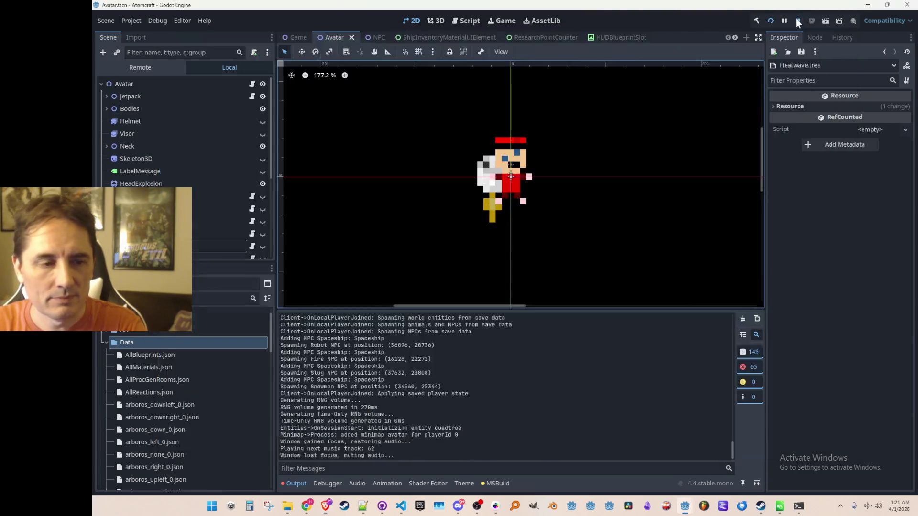
pyautogui.click(401, 505)
# - Change the Mathf.Lerp maximum on line 1837 from 100.0f to 1f and rerun the game
pyautogui.click(521, 288)
pyautogui.press('BackSpace')
pyautogui.press('BackSpace')
pyautogui.press('BackSpace')
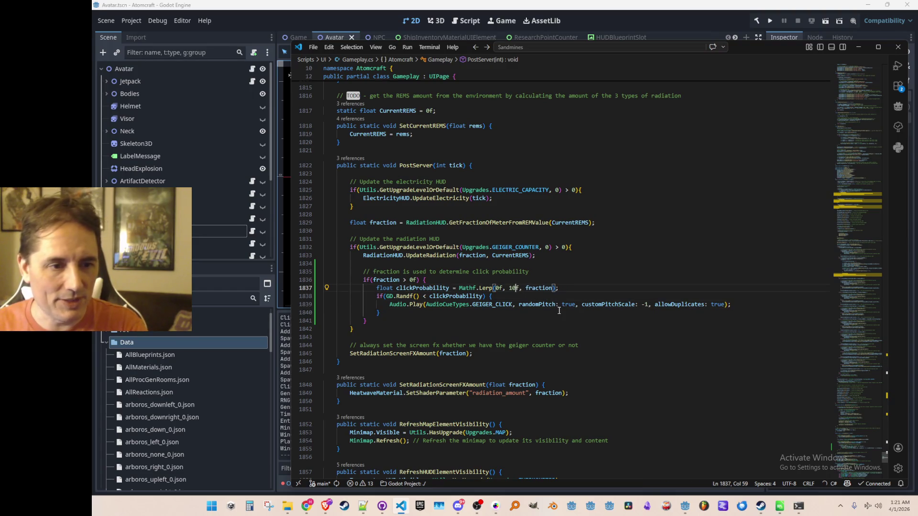
pyautogui.press('End')
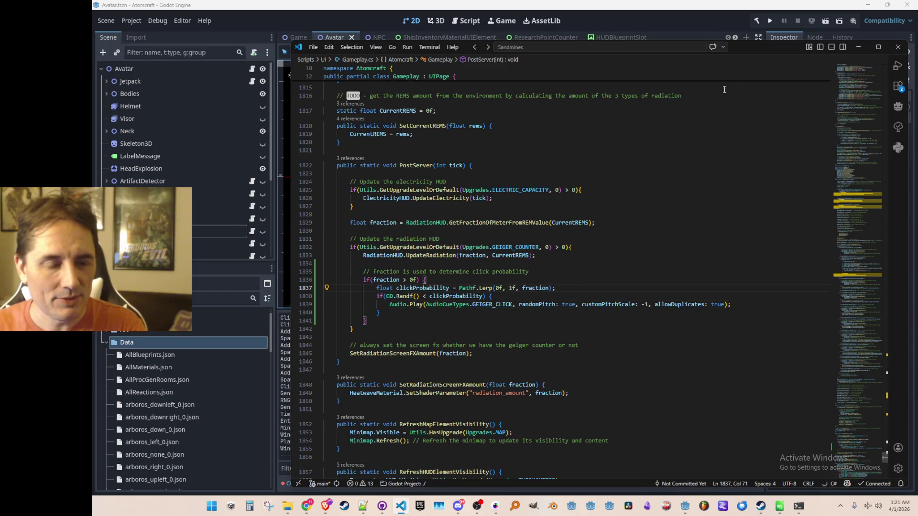
pyautogui.click(765, 19)
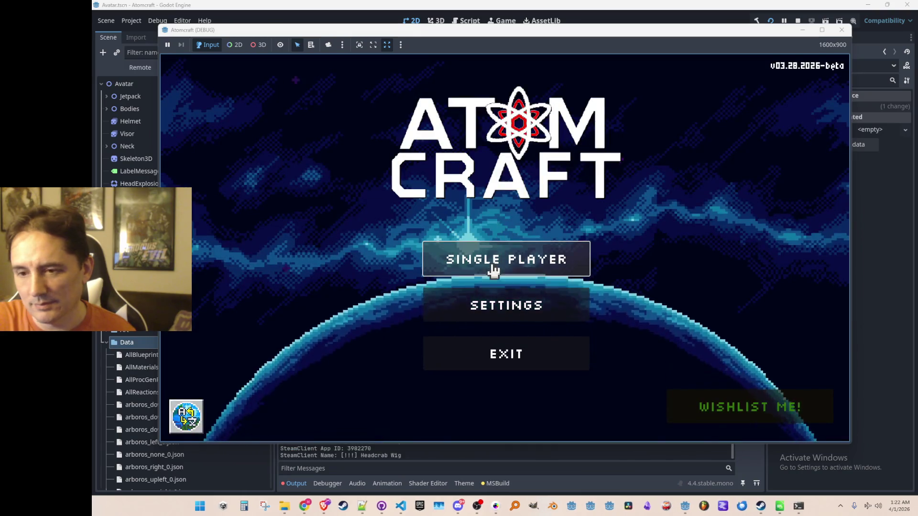
# - Load the Enchanted Vista world in single player using a saved profile
pyautogui.click(492, 265)
pyautogui.scroll(-3, 526, 258)
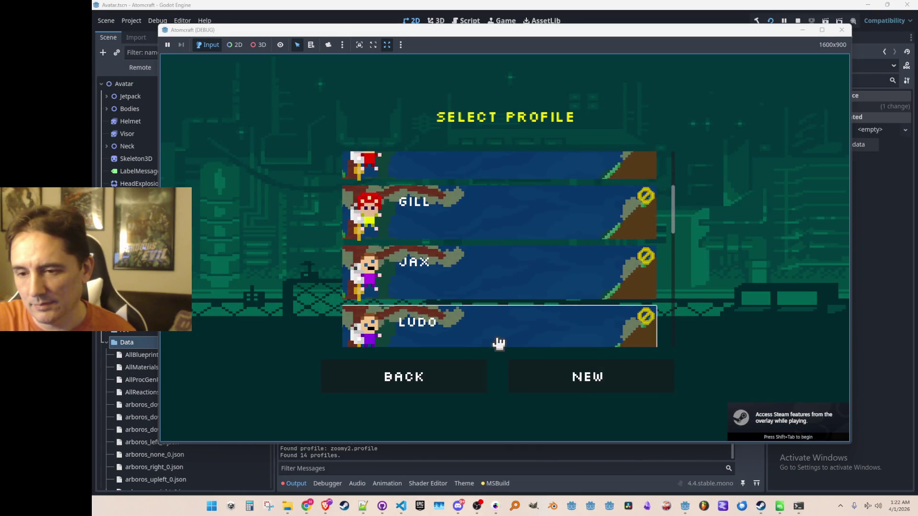
pyautogui.click(497, 340)
pyautogui.click(514, 250)
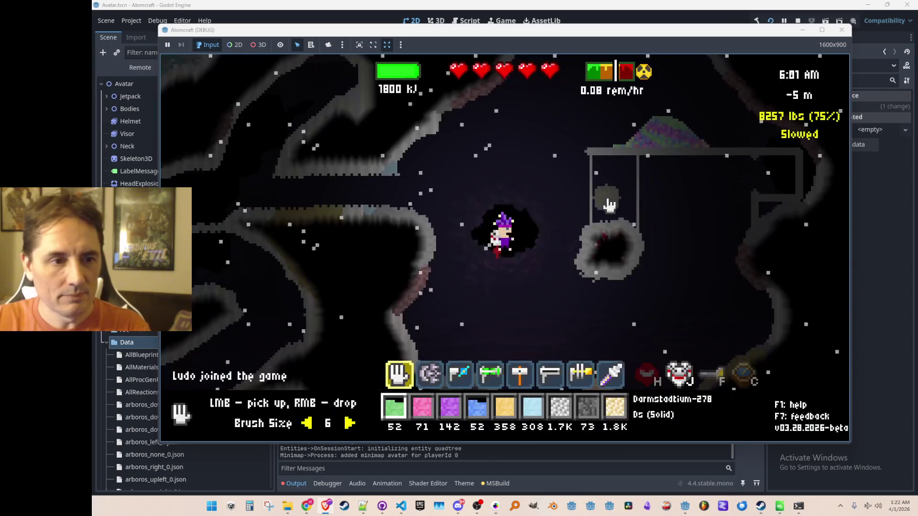
# - Fly the character up, left and right through the cave toward the steel platform
pyautogui.click(523, 160)
pyautogui.press('w')
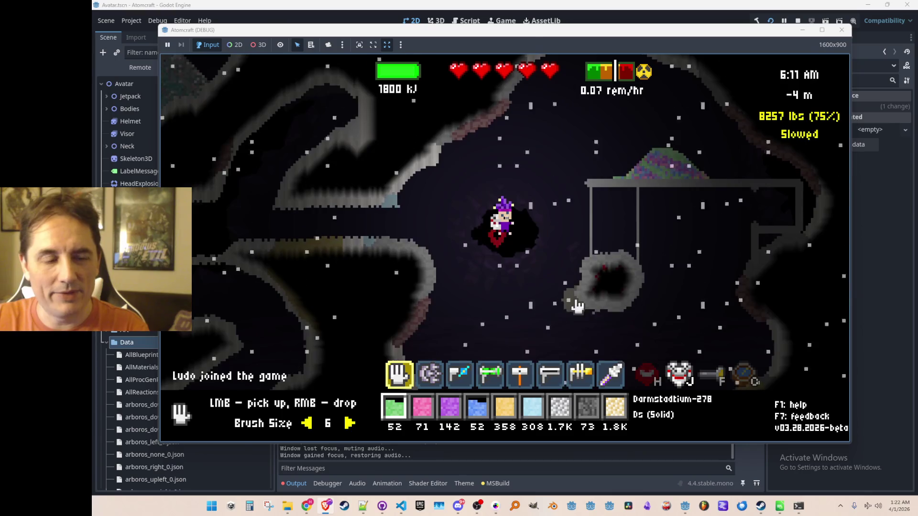
pyautogui.press('a')
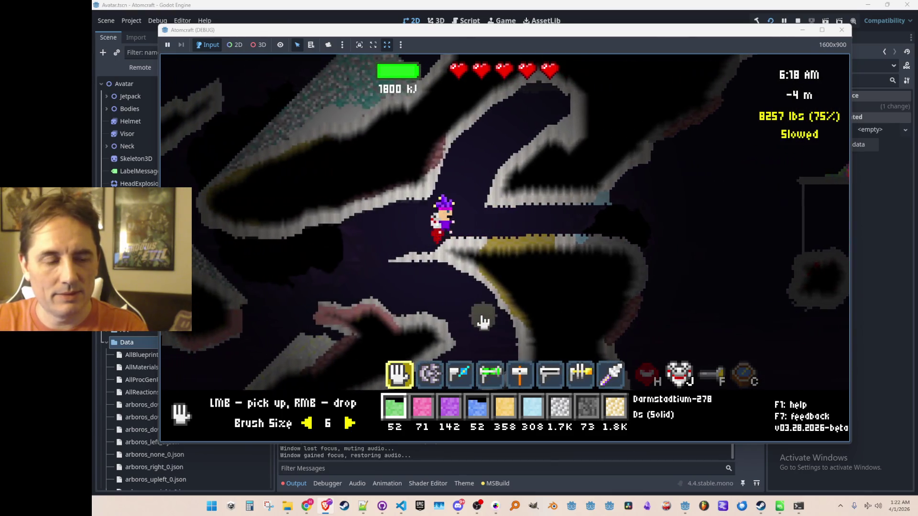
pyautogui.press('d')
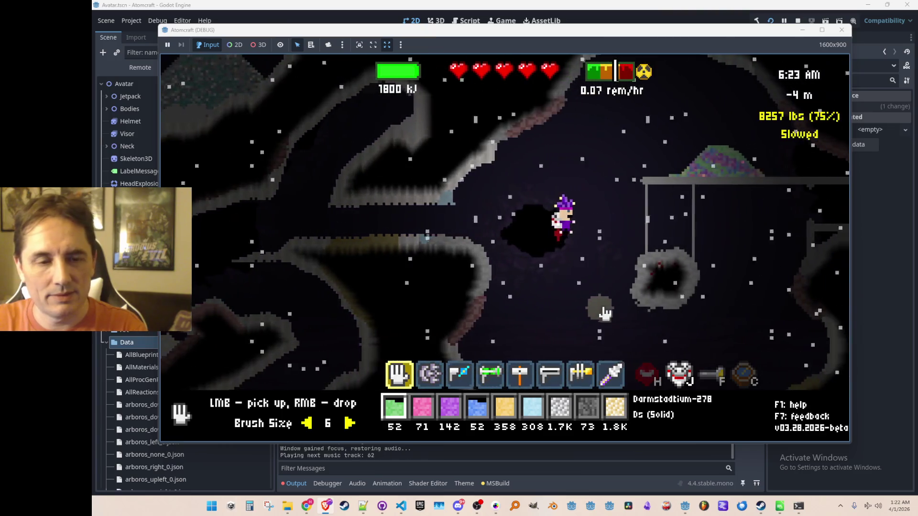
pyautogui.press('d')
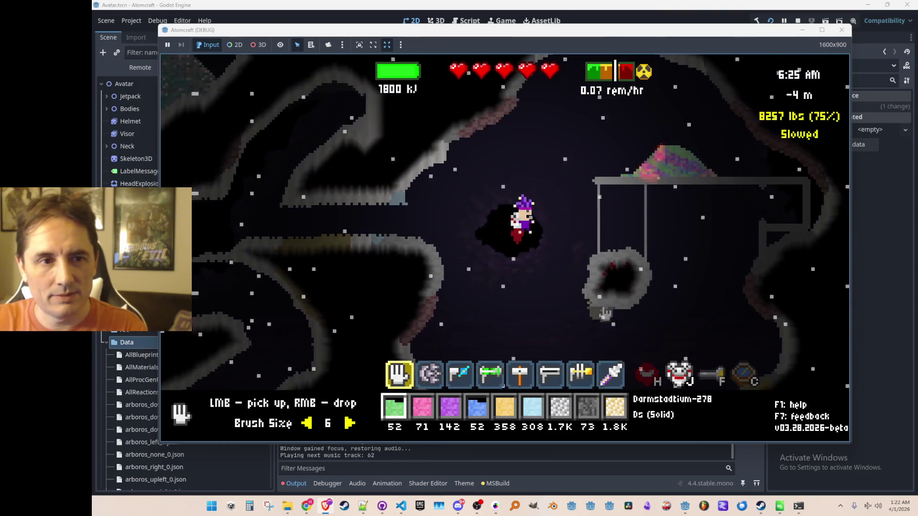
pyautogui.moveTo(604, 313)
pyautogui.press('d')
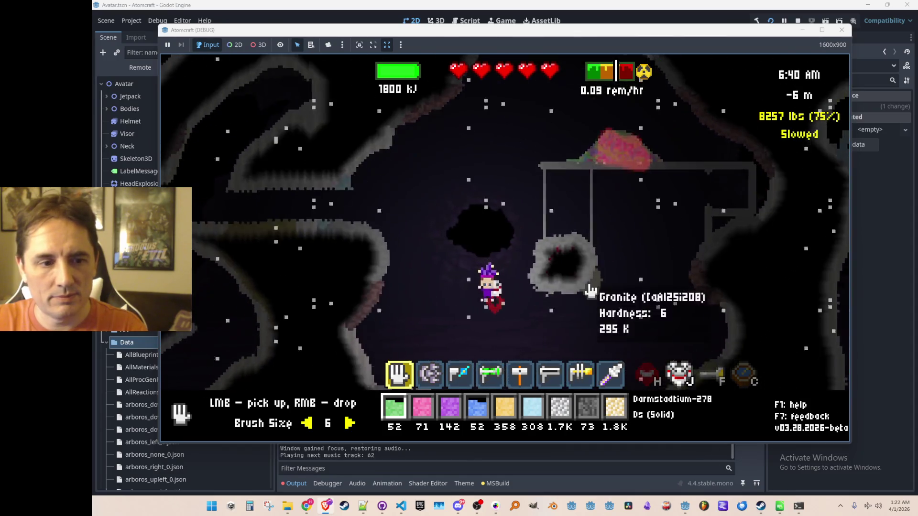
pyautogui.scroll(-4, 574, 286)
# - Drop the yellow, blue, purple, pink and green hotbar materials onto the cave floor
pyautogui.rightClick(502, 154)
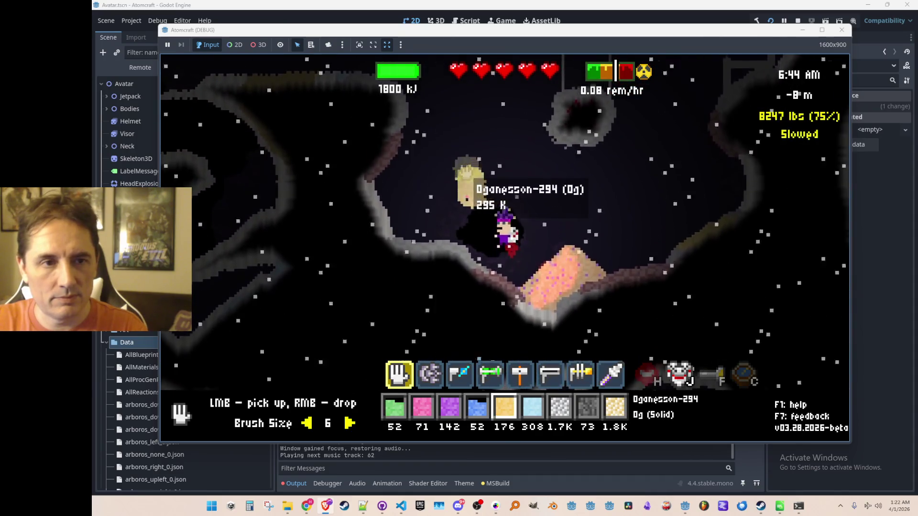
pyautogui.scroll(1, 561, 191)
pyautogui.rightClick(564, 187)
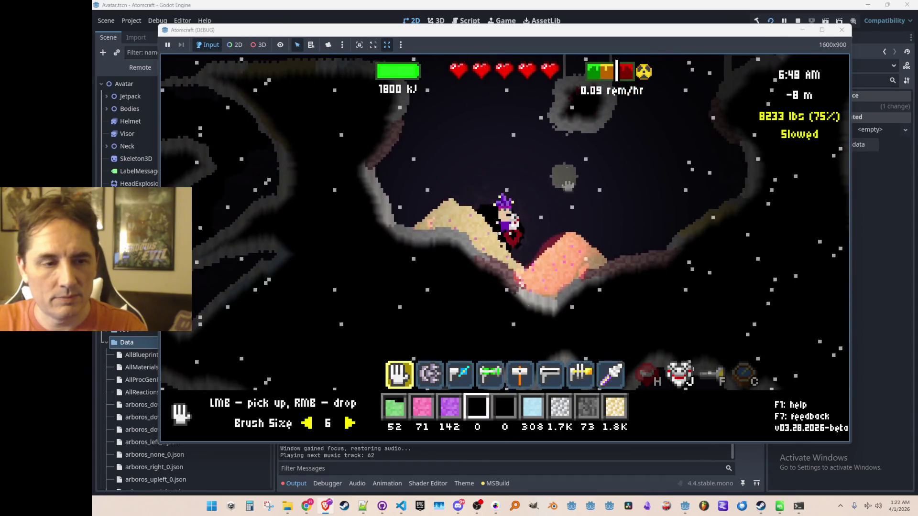
pyautogui.scroll(1, 551, 171)
pyautogui.rightClick(540, 160)
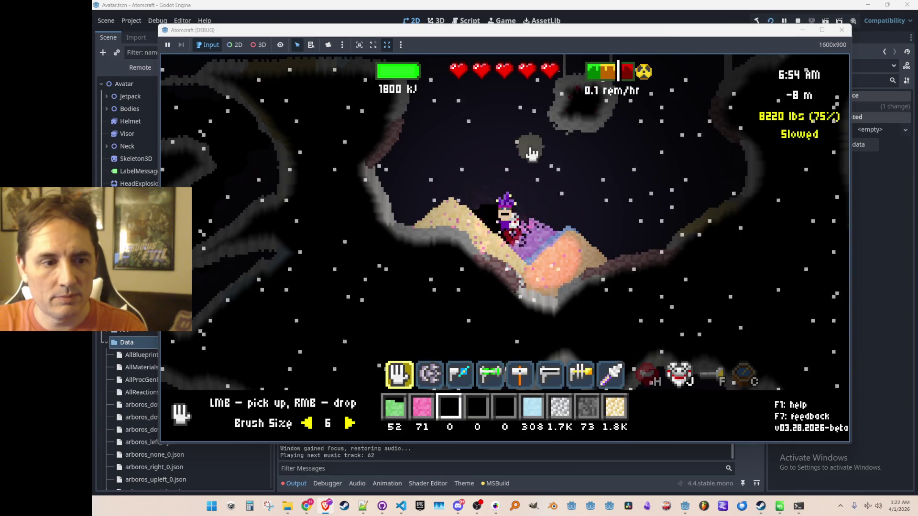
pyautogui.scroll(1, 528, 152)
pyautogui.rightClick(523, 152)
pyautogui.scroll(1, 524, 148)
pyautogui.rightClick(522, 143)
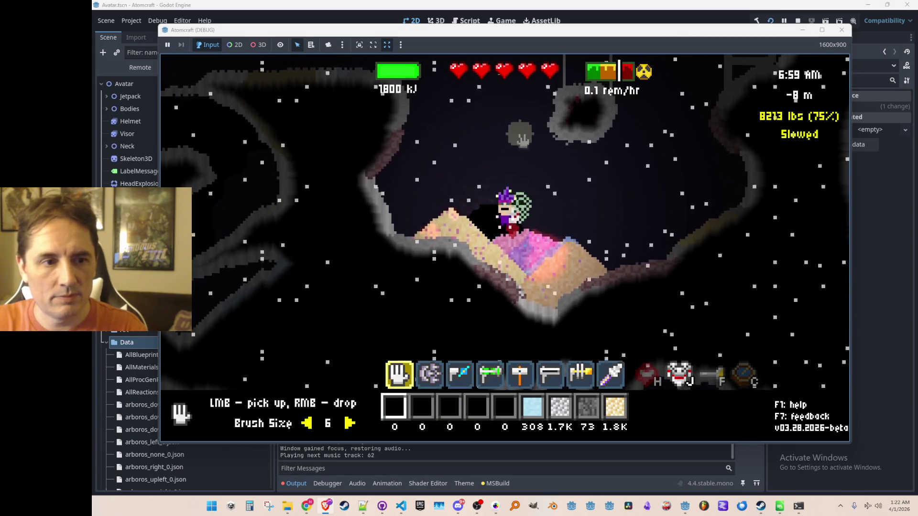
pyautogui.scroll(5, 518, 168)
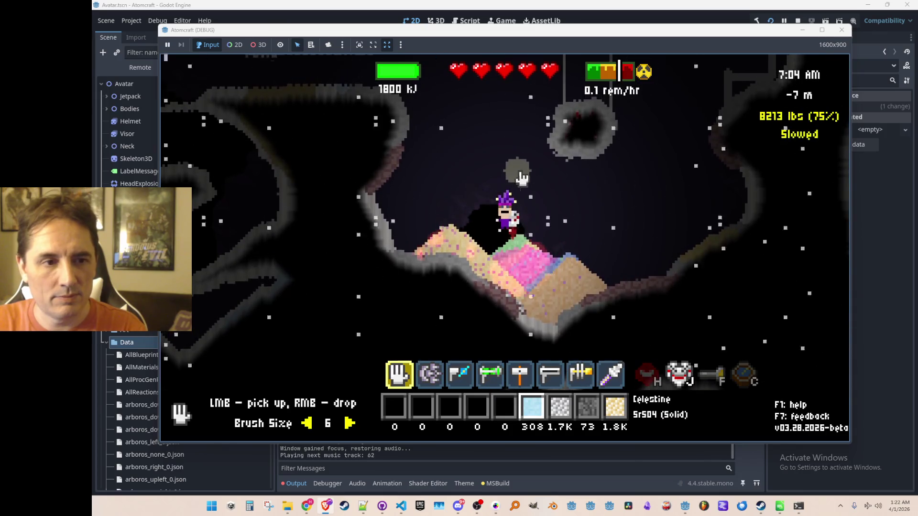
# - Pick up the pile above the steel wall, then drop the green, Steel, third-slot, pink and blue stacks
pyautogui.click(610, 170)
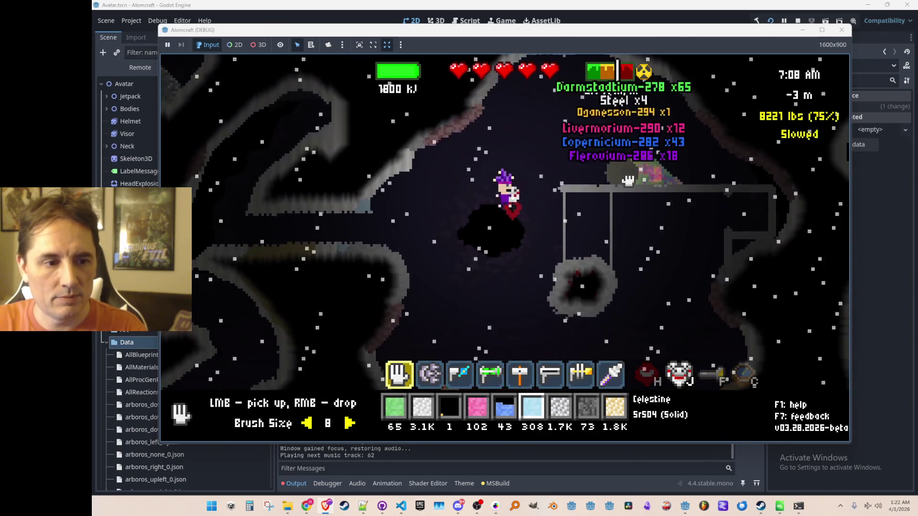
pyautogui.scroll(-3, 502, 267)
pyautogui.scroll(2, 503, 267)
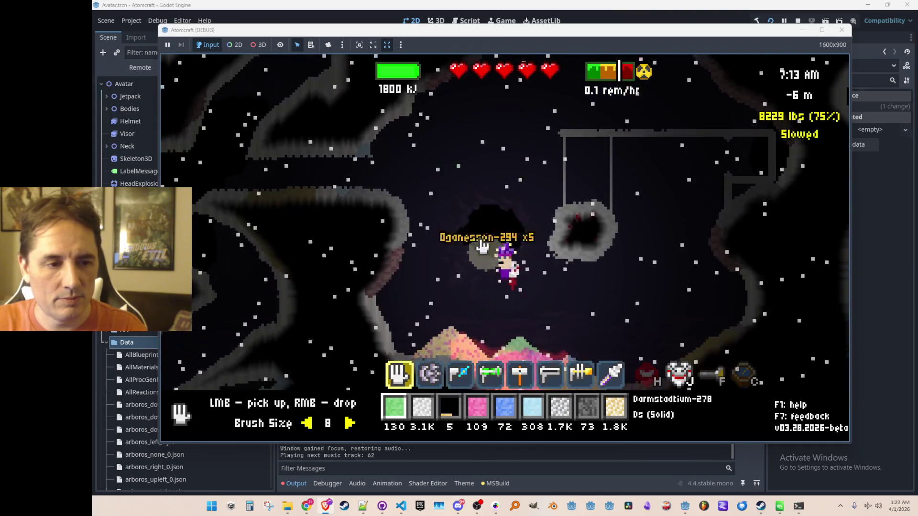
pyautogui.rightClick(500, 206)
pyautogui.scroll(-1, 504, 209)
pyautogui.rightClick(505, 209)
pyautogui.scroll(-1, 476, 198)
pyautogui.rightClick(477, 198)
pyautogui.scroll(-1, 476, 197)
pyautogui.rightClick(477, 195)
pyautogui.scroll(-1, 477, 193)
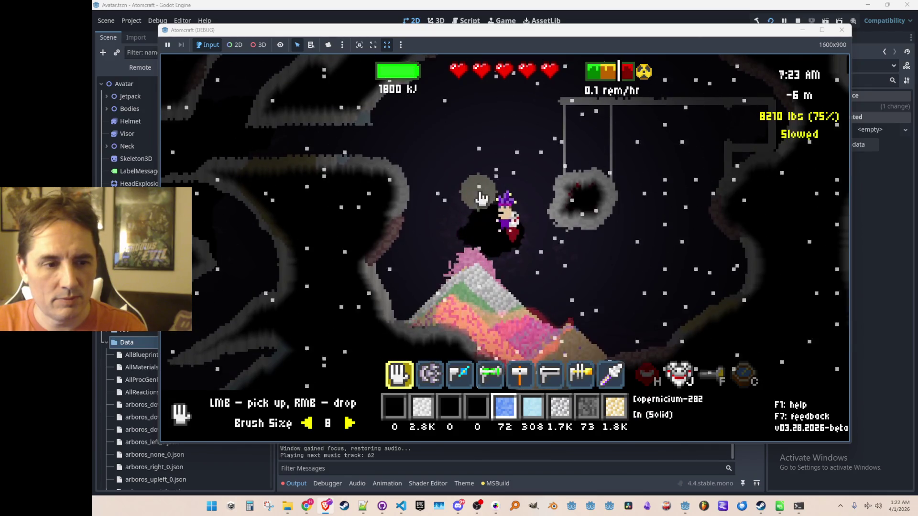
pyautogui.rightClick(477, 194)
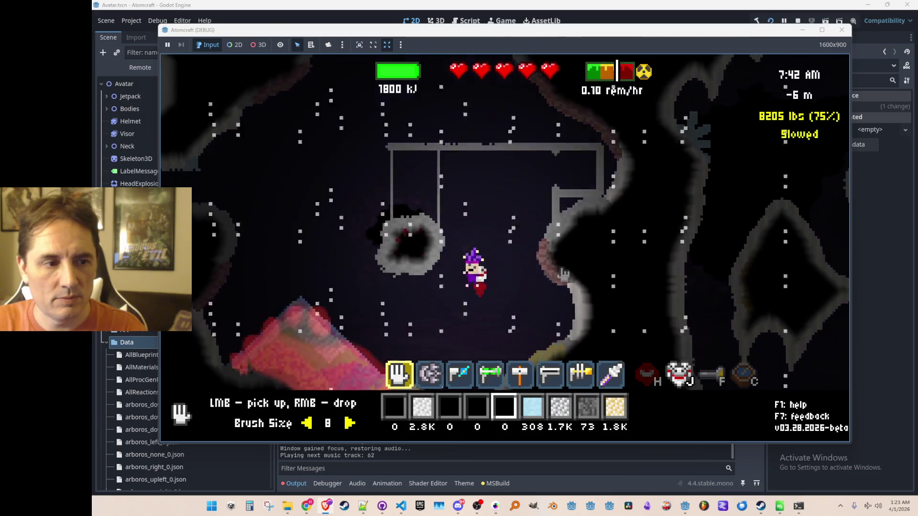
# - Move onto the pink pile and collect material from it
pyautogui.press('a')
pyautogui.press('a')
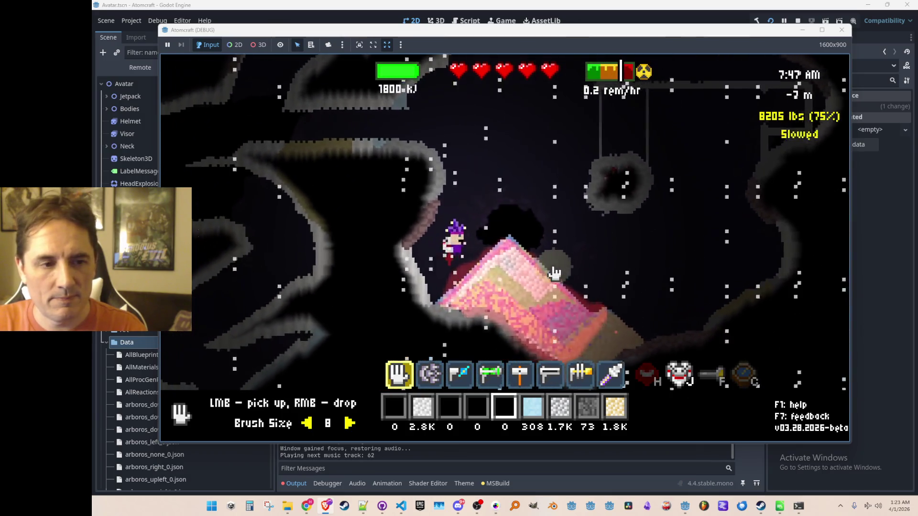
pyautogui.press('d')
pyautogui.moveTo(511, 270); pyautogui.dragTo(548, 297)
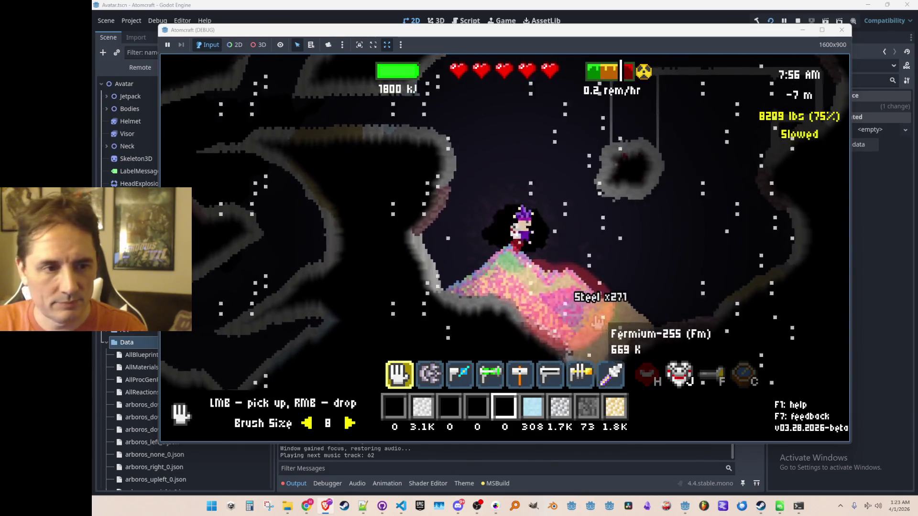
pyautogui.press('d')
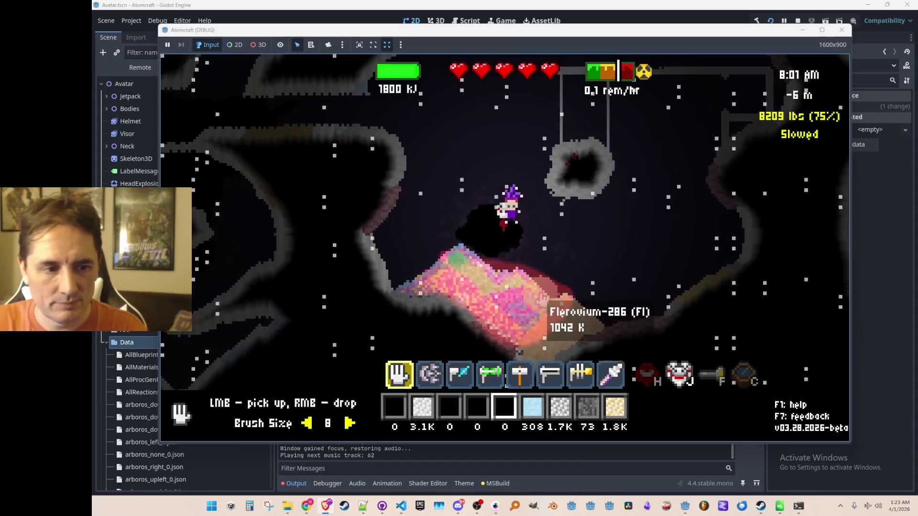
# - Fire energy and Alpha Particle beams into the pile, then switch back to Proton
pyautogui.scroll(-5, 548, 301)
pyautogui.moveTo(549, 301)
pyautogui.mouseDown()
pyautogui.moveTo(502, 313)
pyautogui.moveTo(505, 323)
pyautogui.moveTo(487, 318)
pyautogui.moveTo(564, 336)
pyautogui.moveTo(491, 306)
pyautogui.mouseUp()
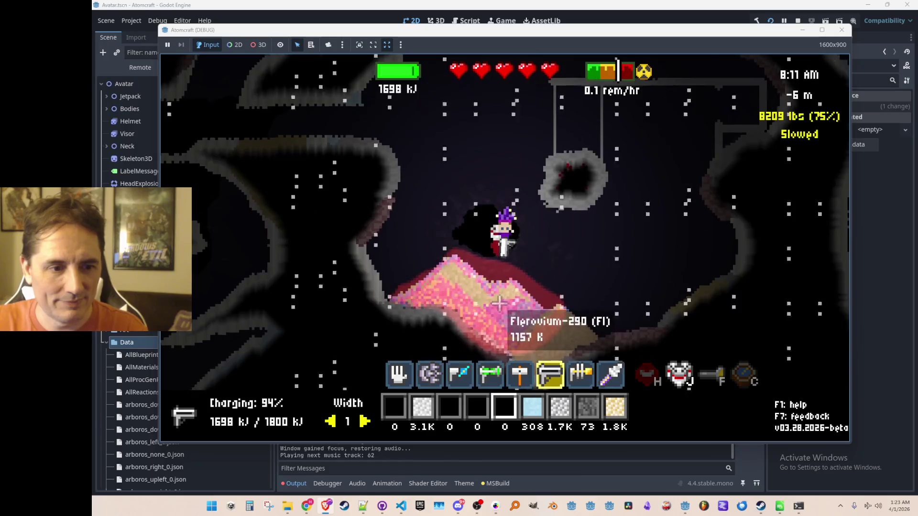
pyautogui.press('e')
pyautogui.scroll(2, 491, 303)
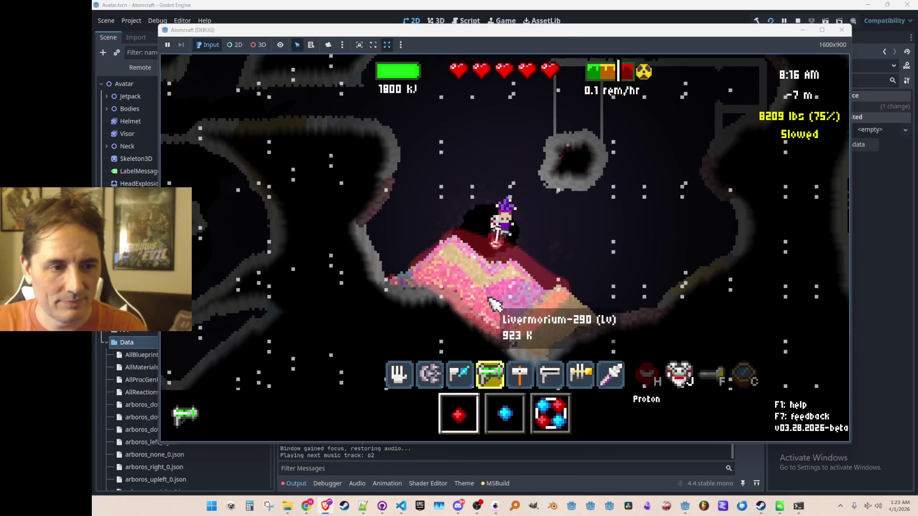
pyautogui.press('e')
pyautogui.press('e')
pyautogui.moveTo(472, 263)
pyautogui.mouseDown()
pyautogui.moveTo(456, 277)
pyautogui.moveTo(455, 306)
pyautogui.moveTo(469, 321)
pyautogui.moveTo(514, 351)
pyautogui.moveTo(561, 344)
pyautogui.moveTo(557, 368)
pyautogui.moveTo(538, 366)
pyautogui.moveTo(508, 325)
pyautogui.moveTo(570, 337)
pyautogui.mouseUp()
pyautogui.press('q')
pyautogui.press('q')
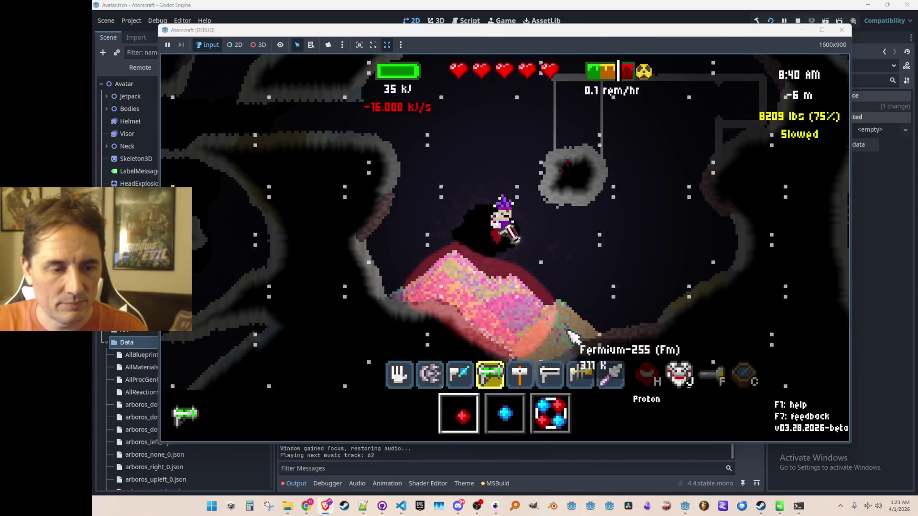
# - Fly the character up toward the surface to -2 m depth and stop the debug run
pyautogui.press('space')
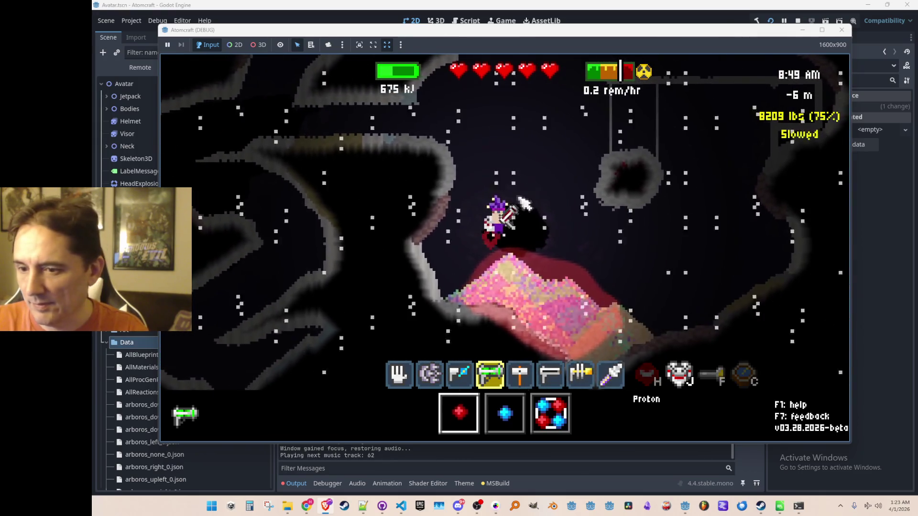
pyautogui.press('space')
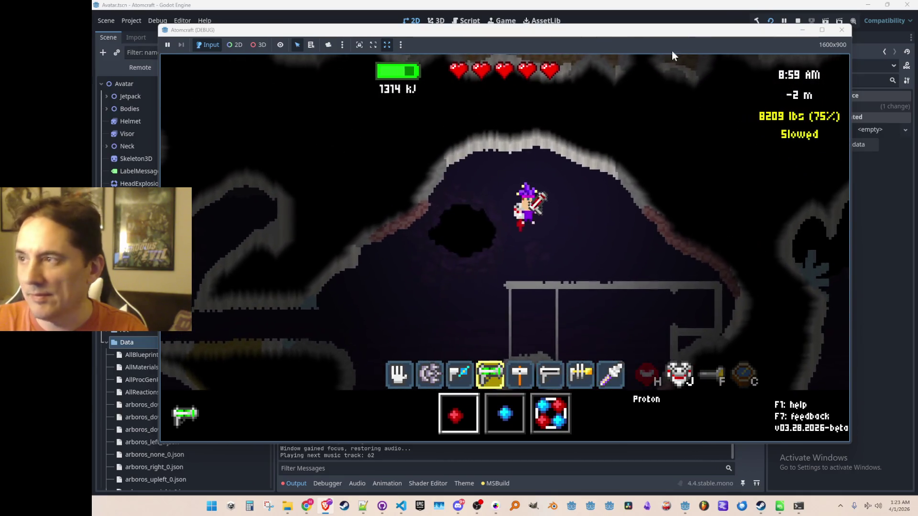
pyautogui.click(797, 21)
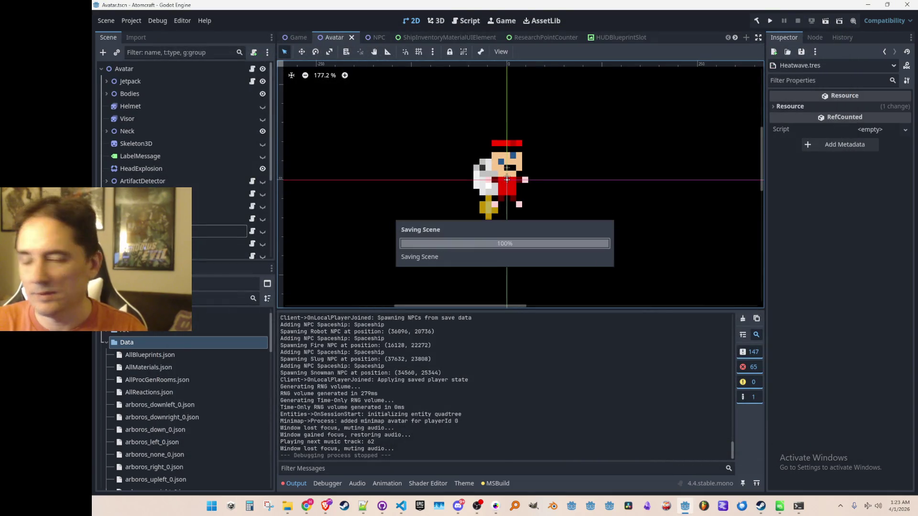
# - Save the Avatar scene in Godot, closing the browser window in between
pyautogui.hotkey('ctrl', 's')
pyautogui.hotkey('alt', 'Tab')
pyautogui.hotkey('alt', 'Tab')
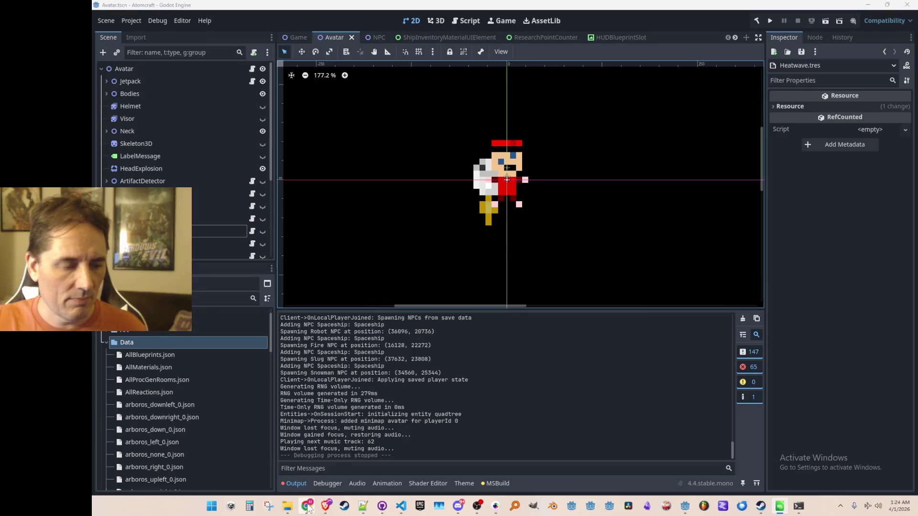
pyautogui.moveTo(307, 506)
pyautogui.hotkey('alt', 'F4')
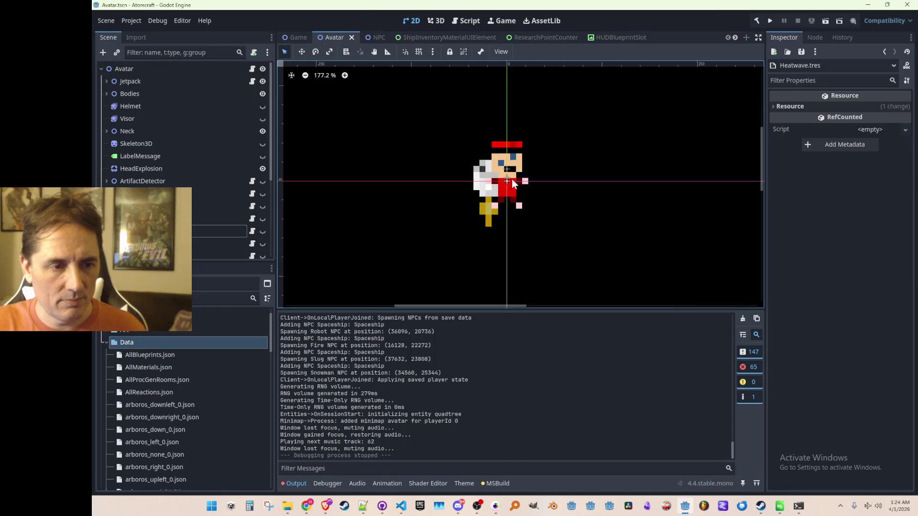
pyautogui.hotkey('ctrl', 's')
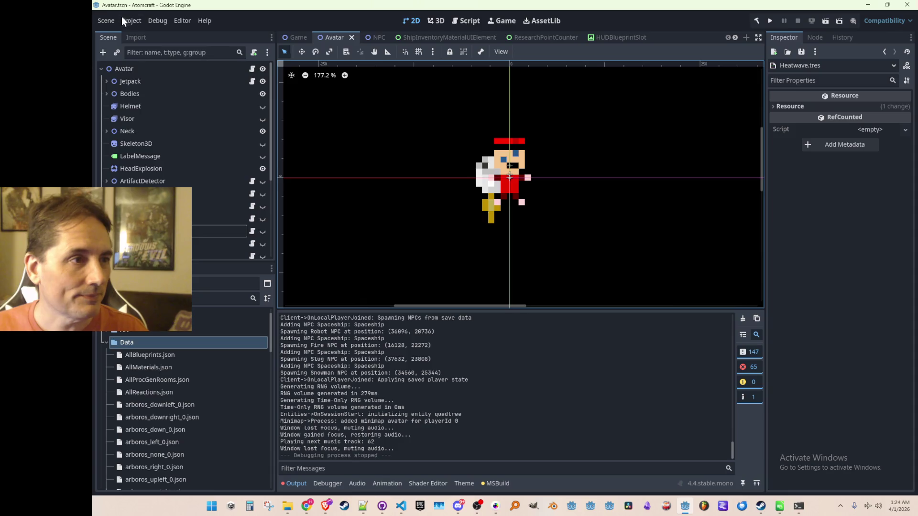
# - Open Consts.cs in VS Code through a quick file search for 'consts'
pyautogui.click(123, 19)
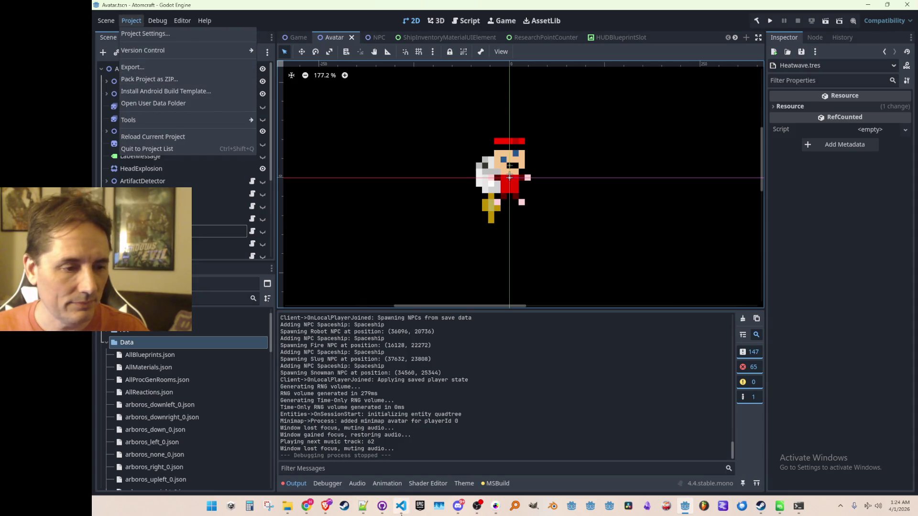
pyautogui.click(401, 507)
pyautogui.hotkey('ctrl', 'p')
pyautogui.write('consts')
pyautogui.click(553, 70)
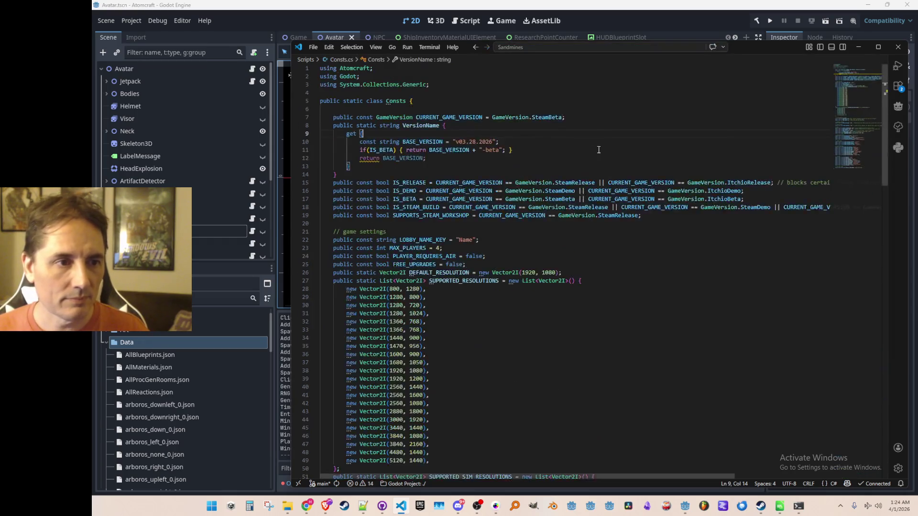
pyautogui.click(334, 115)
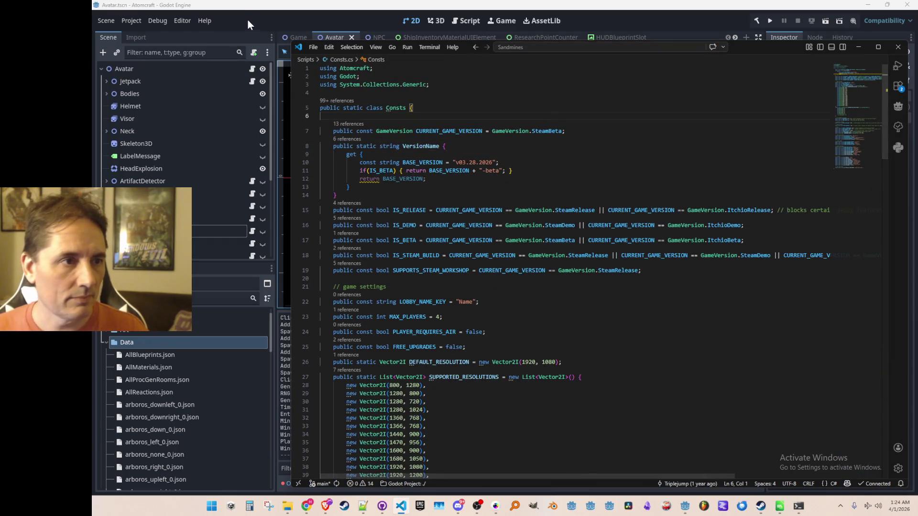
pyautogui.click(247, 21)
# - Check Godot's Project menu, then place the cursor in the Consts.cs version date
pyautogui.click(124, 21)
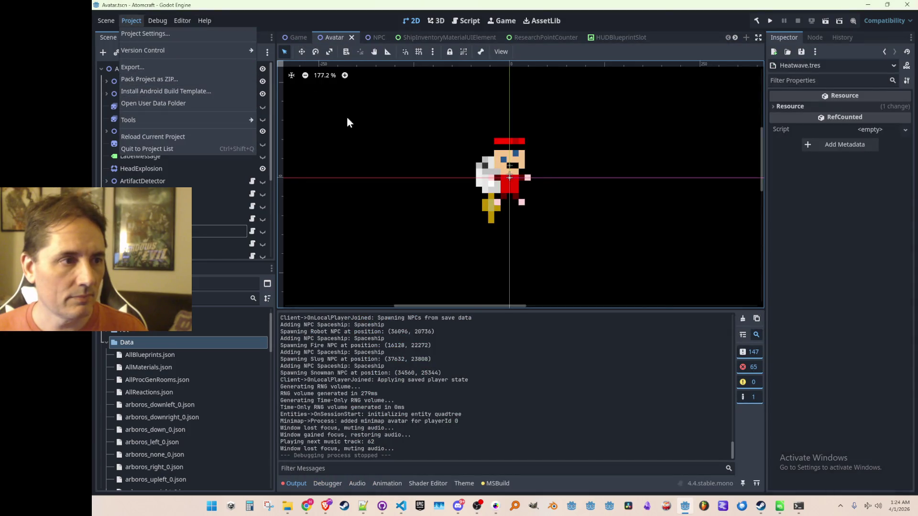
pyautogui.click(594, 102)
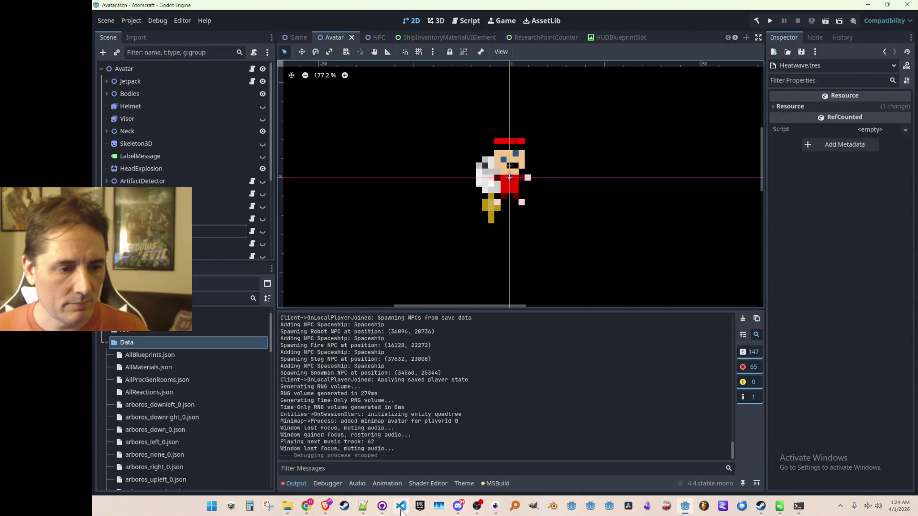
pyautogui.hotkey('alt', 'Tab')
pyautogui.click(469, 163)
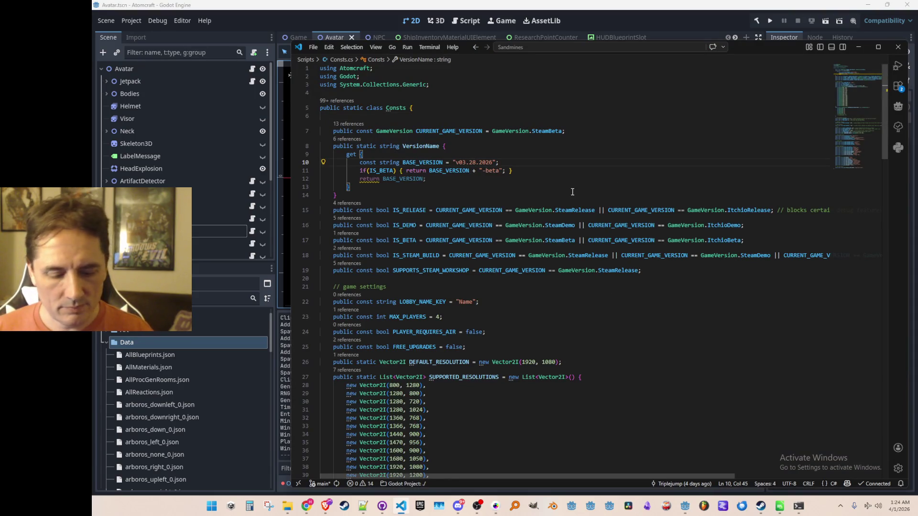
# - Change the date in BASE_VERSION on line 10 from 03.28 to 04.01
pyautogui.press('BackSpace')
pyautogui.write('4')
pyautogui.press('Right')
pyautogui.press('Delete')
pyautogui.press('Delete')
pyautogui.write('01')
pyautogui.press('End')
pyautogui.press('Up')
pyautogui.press('Up')
pyautogui.press('Up')
pyautogui.press('Home')
pyautogui.press('Home')
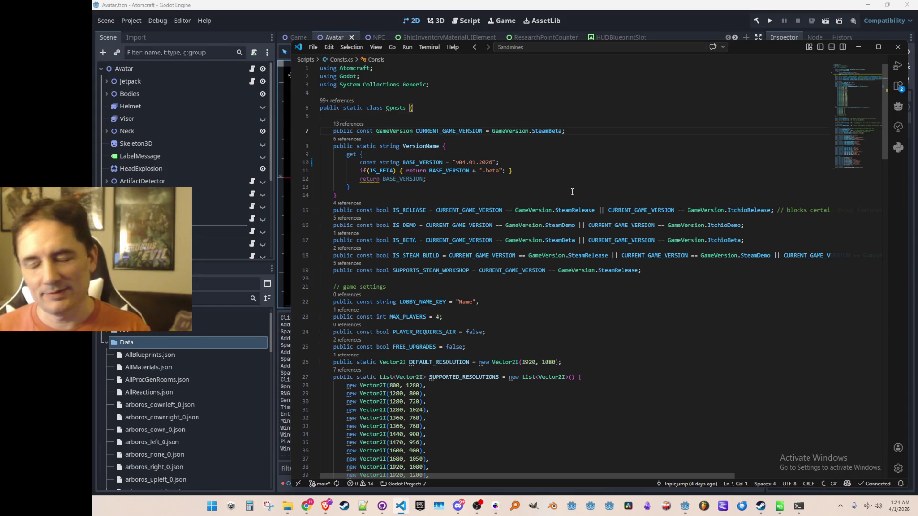
pyautogui.press('Up')
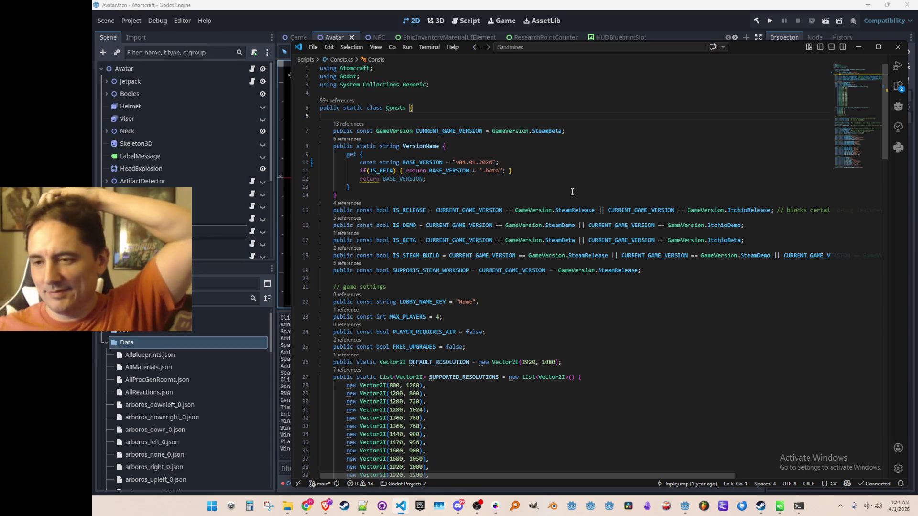
pyautogui.hotkey('alt', 'Tab')
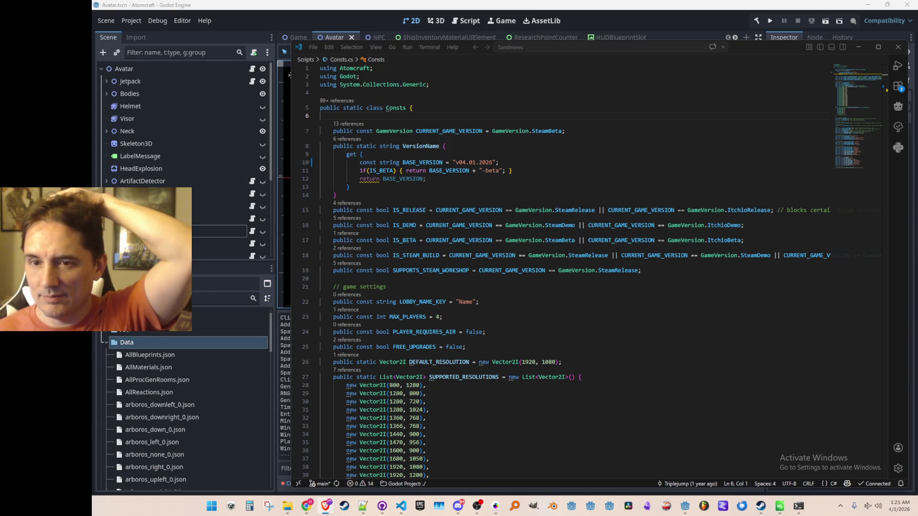
# - Export the Windows Desktop preset as AtomCraft.exe, overwriting the existing windows_content copy
pyautogui.click(599, 156)
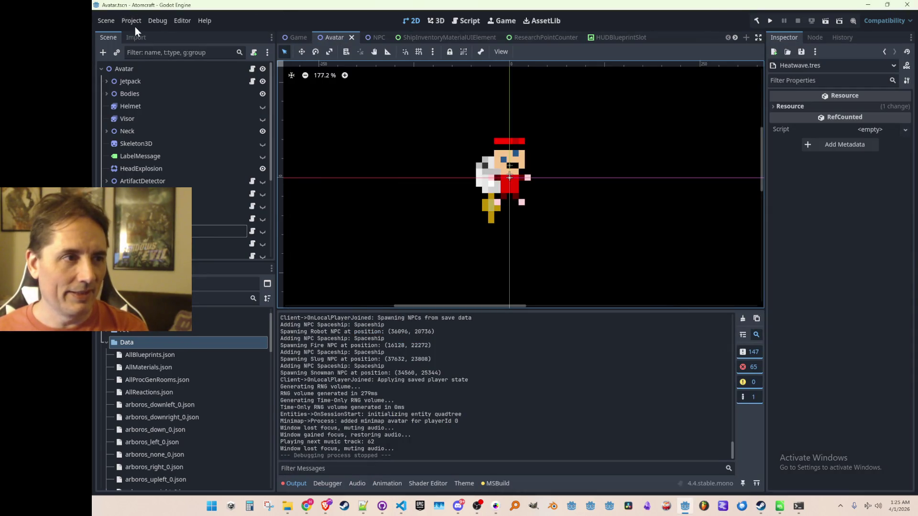
pyautogui.click(133, 21)
pyautogui.click(171, 70)
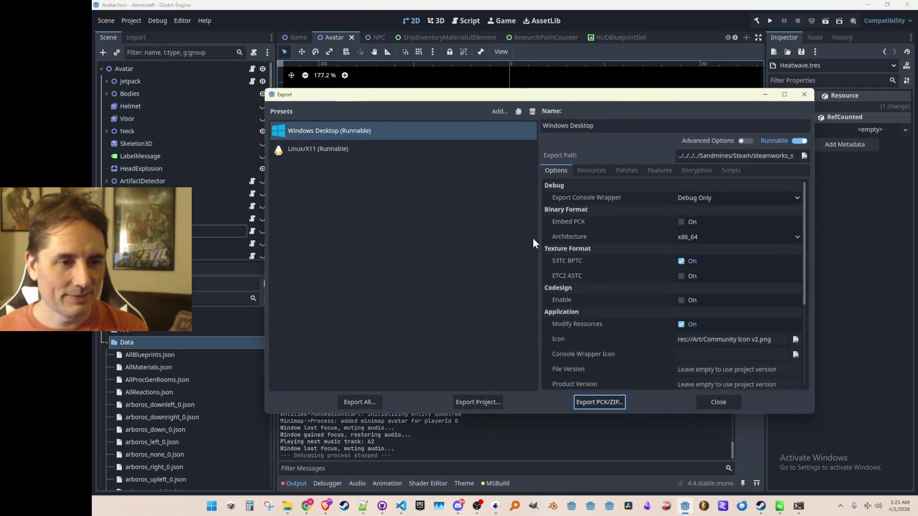
pyautogui.click(478, 405)
pyautogui.click(409, 395)
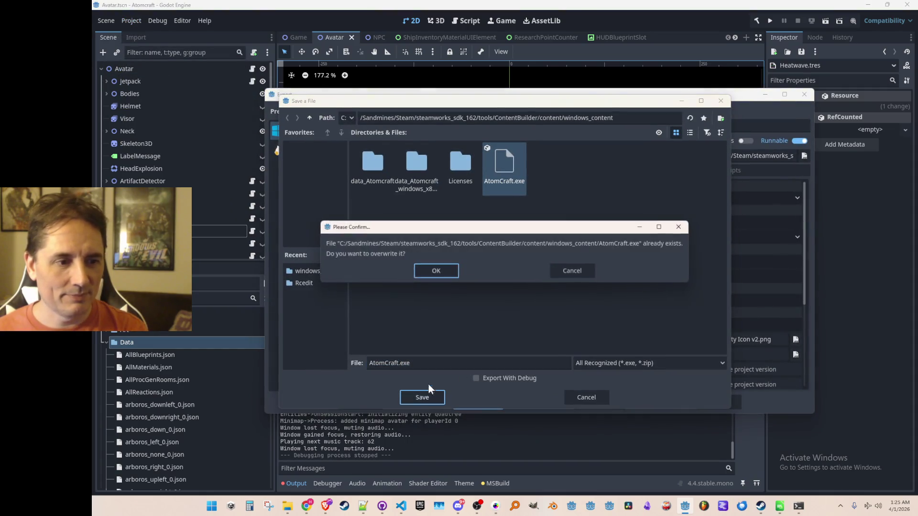
pyautogui.click(440, 269)
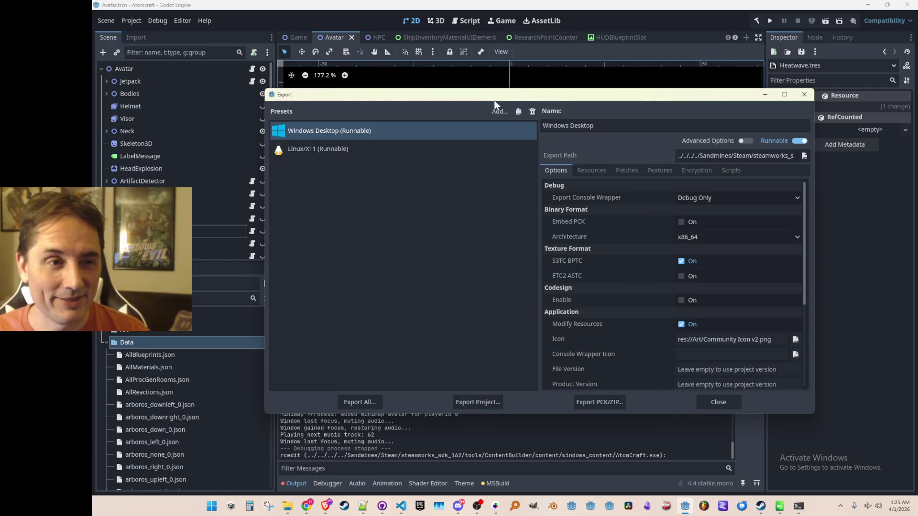
pyautogui.click(715, 402)
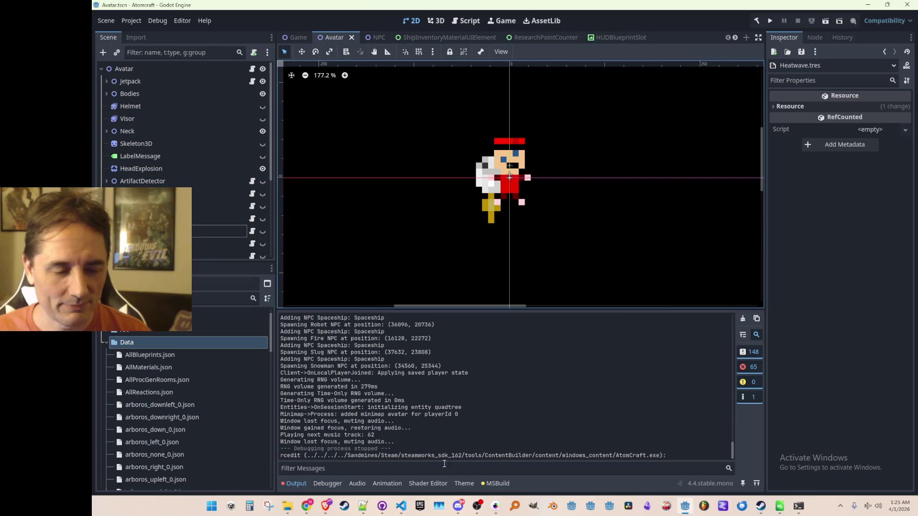
# - Rerun run_app_build ../scripts/app_build_3982270.vdf at the Steam prompt in steamcmd
pyautogui.click(798, 506)
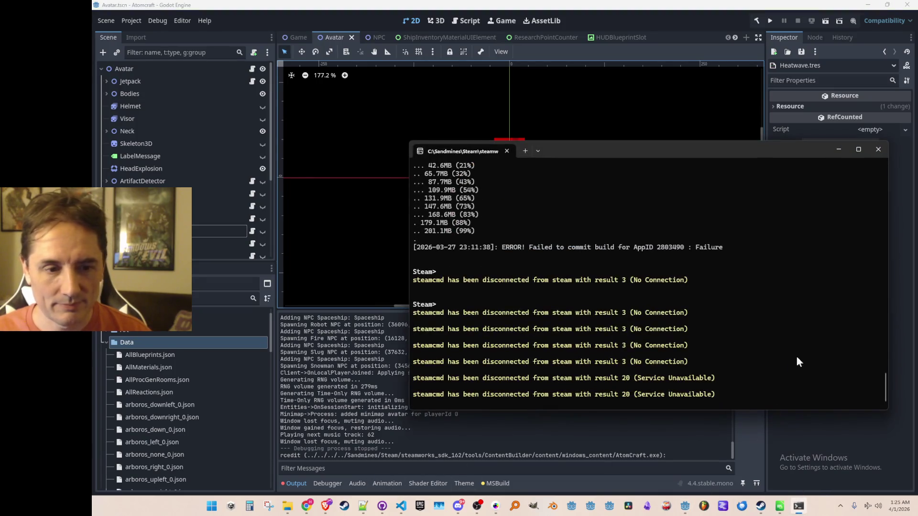
pyautogui.press('Return')
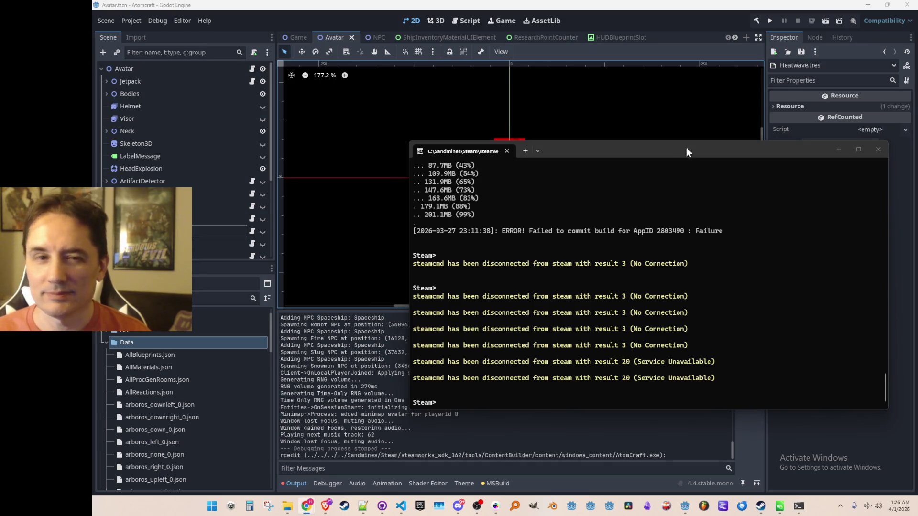
pyautogui.scroll(7, 675, 312)
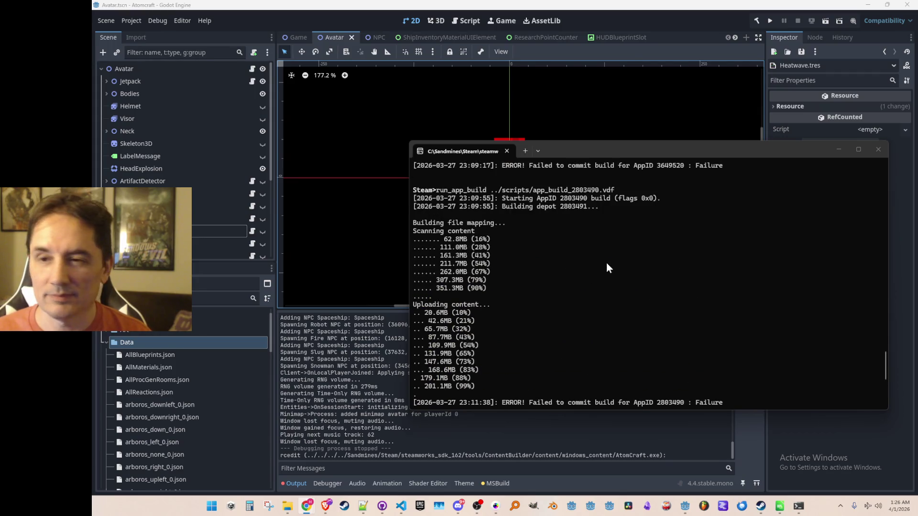
pyautogui.scroll(12, 607, 268)
pyautogui.scroll(7, 571, 301)
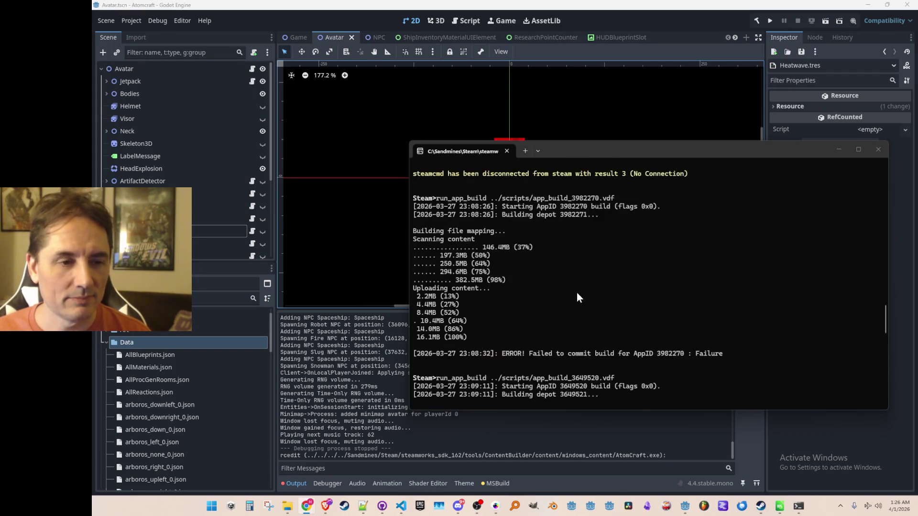
pyautogui.moveTo(436, 272); pyautogui.dragTo(597, 277)
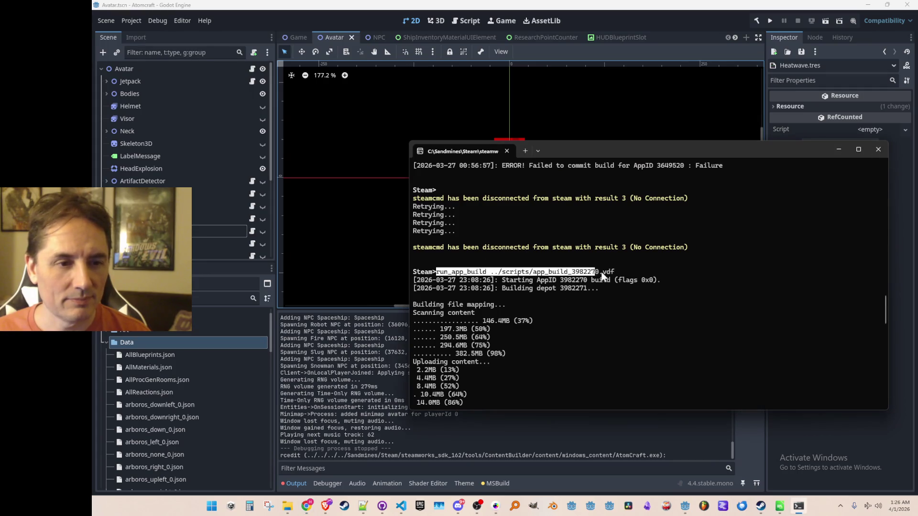
pyautogui.hotkey('ctrl', 'c')
pyautogui.scroll(-15, 611, 310)
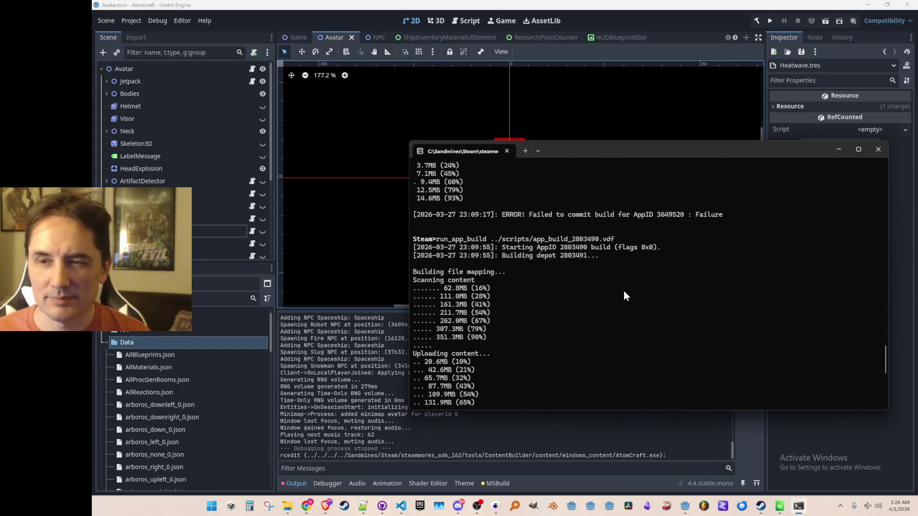
pyautogui.hotkey('ctrl', 'v')
pyautogui.press('Return')
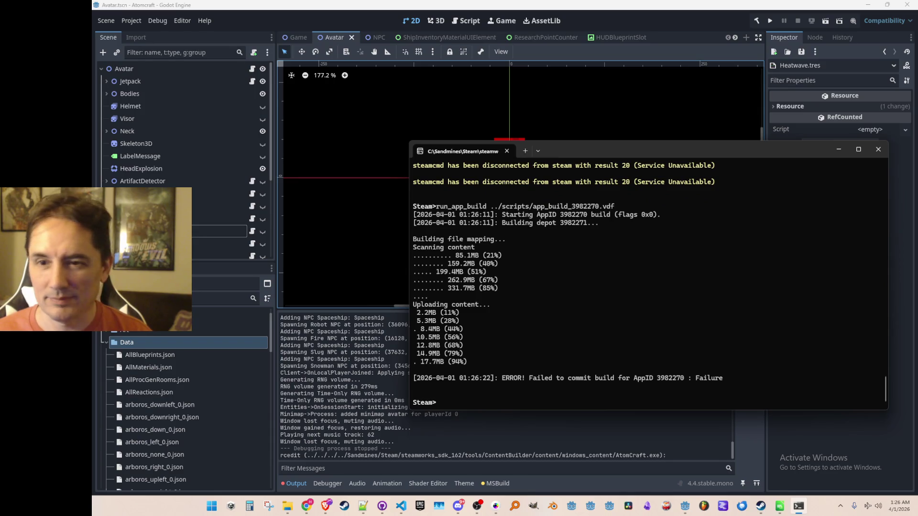
# - Change CURRENT_GAME_VERSION on line 7 of Consts.cs from SteamBeta to SteamDemo
pyautogui.hotkey('alt', 'Tab')
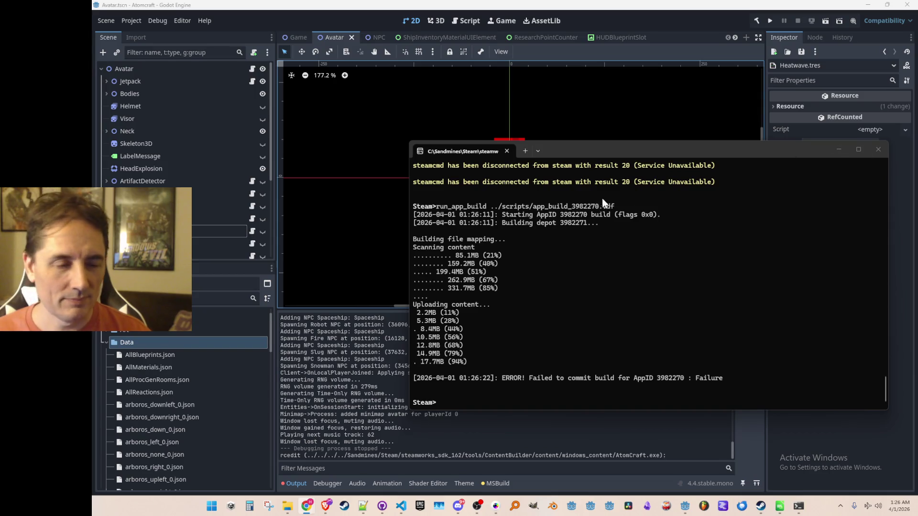
pyautogui.click(395, 503)
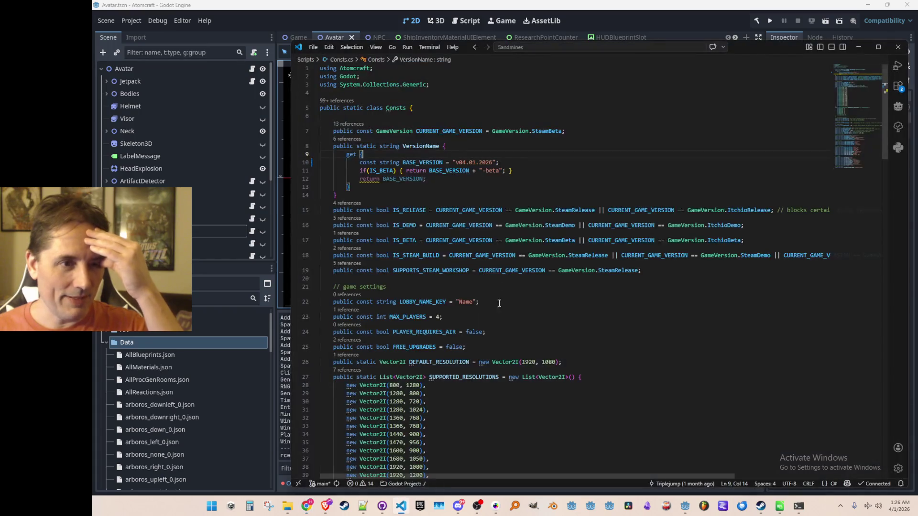
pyautogui.doubleClick(548, 131)
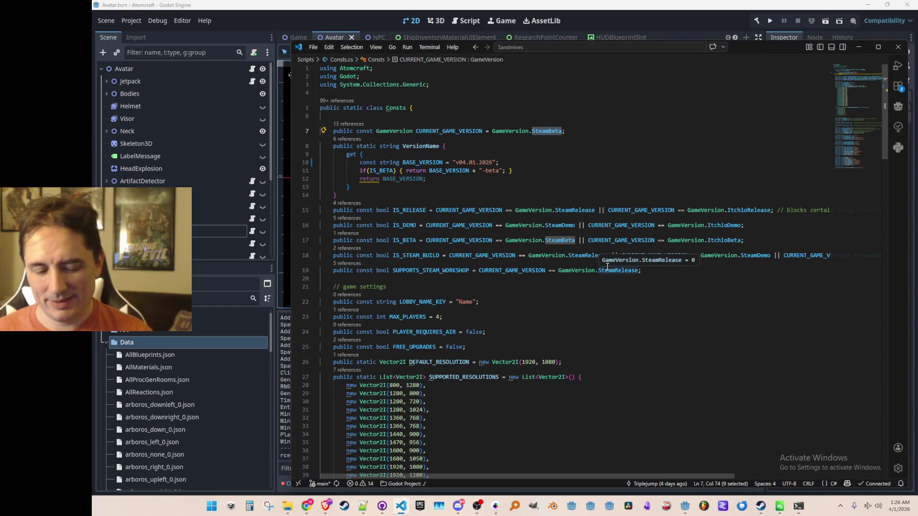
pyautogui.write('St')
pyautogui.press('Down')
pyautogui.press('Return')
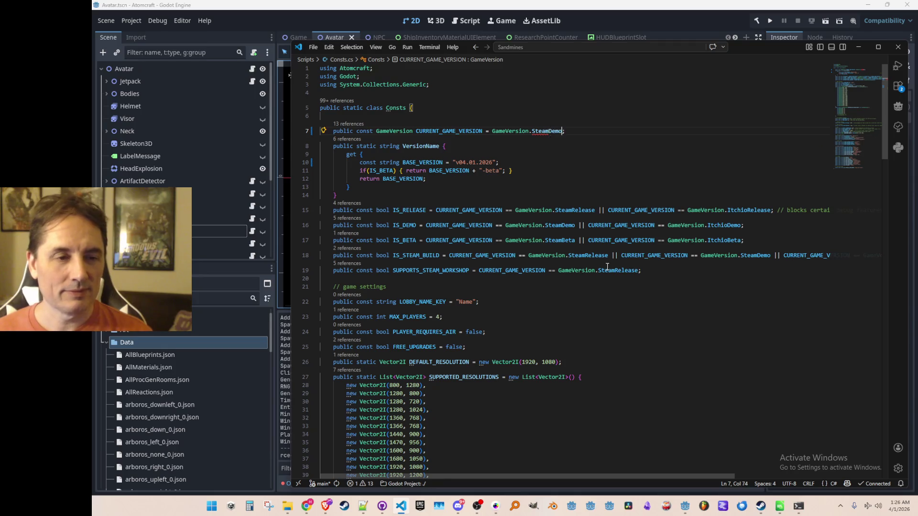
pyautogui.click(673, 19)
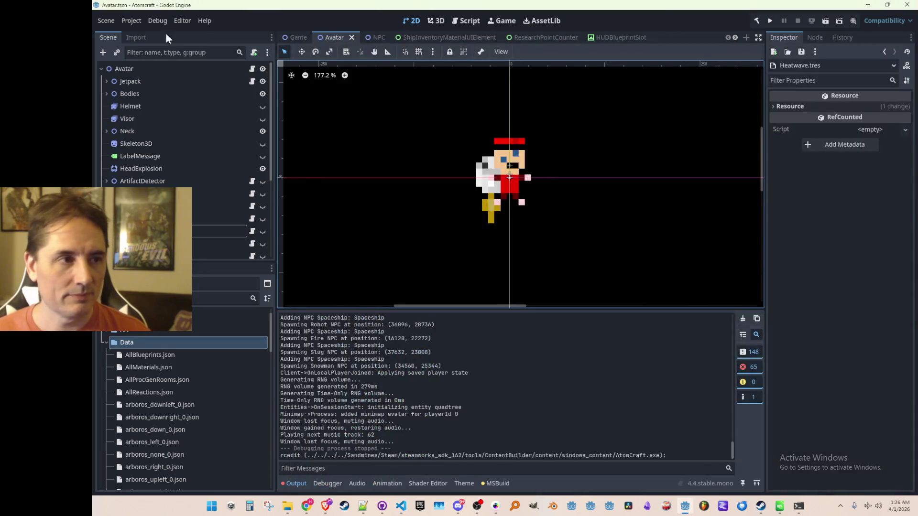
# - Re-export the Windows Desktop build as AtomCraft.exe, overwriting the windows_content copy
pyautogui.click(132, 21)
pyautogui.click(153, 69)
pyautogui.click(481, 397)
pyautogui.click(440, 397)
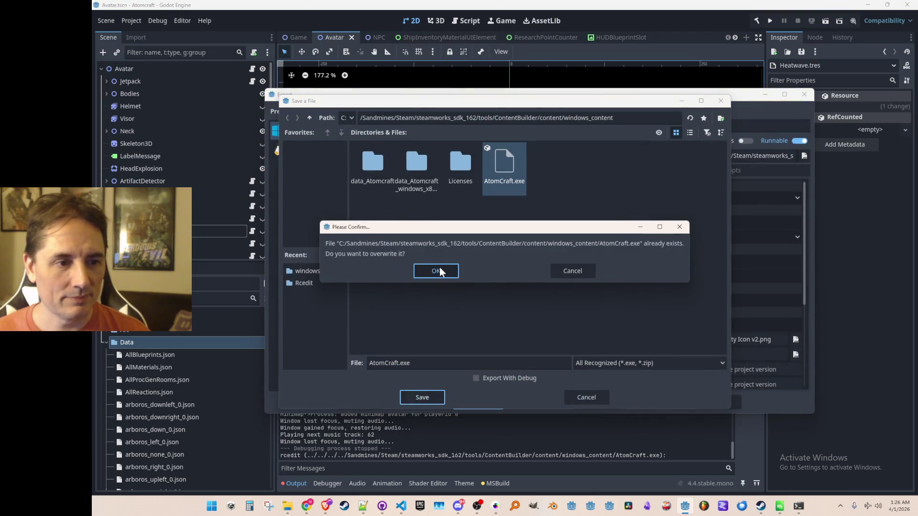
pyautogui.click(440, 268)
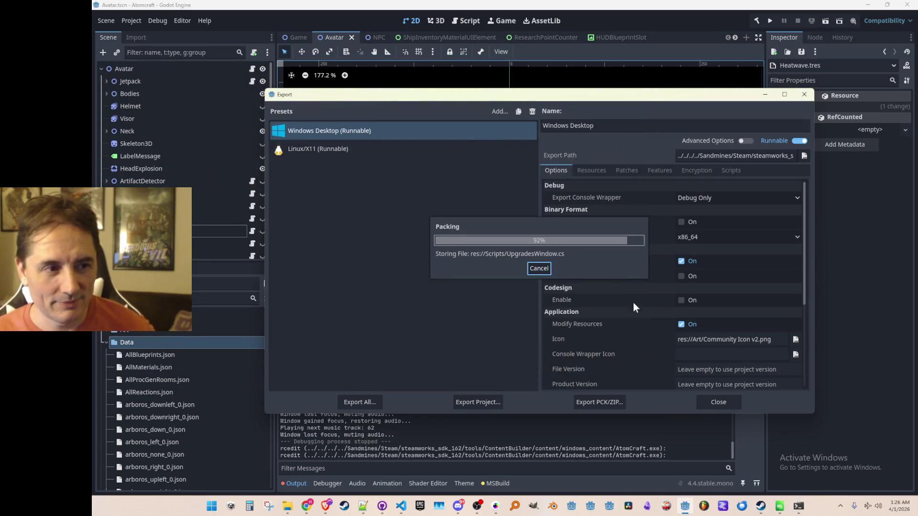
pyautogui.click(710, 402)
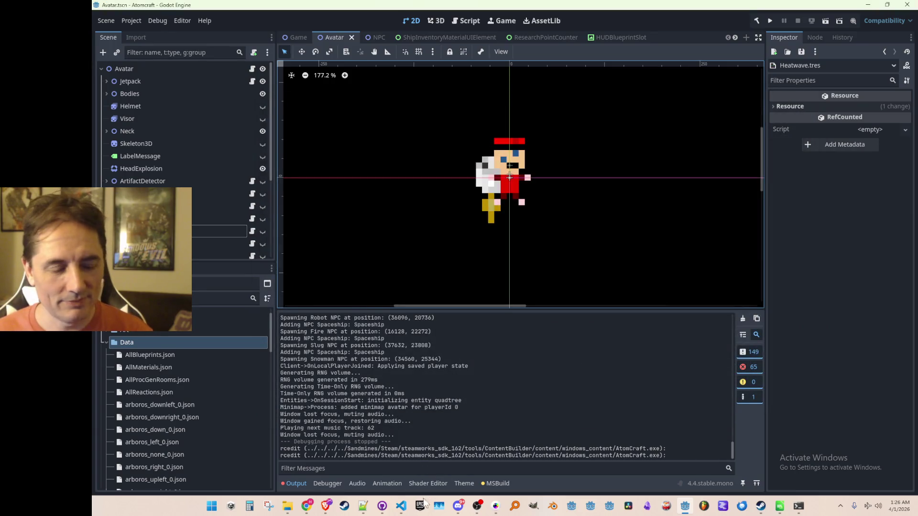
pyautogui.moveTo(403, 506)
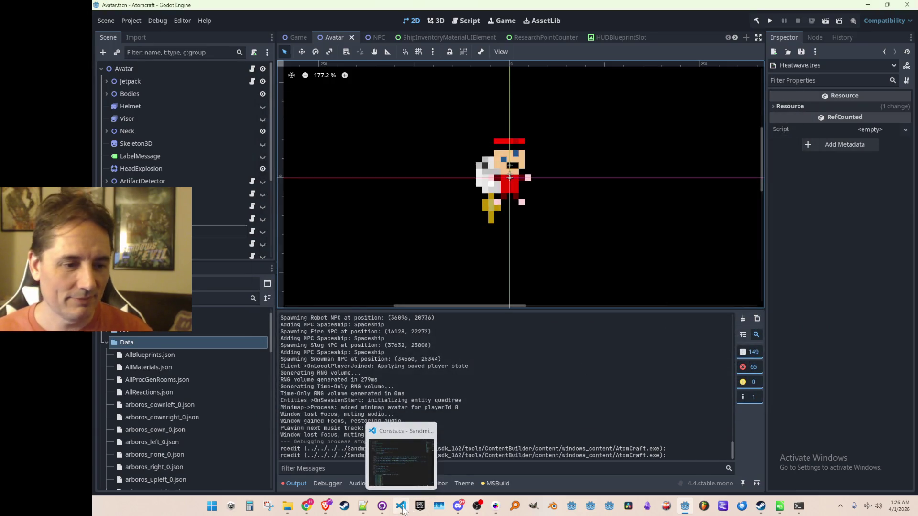
pyautogui.click(798, 505)
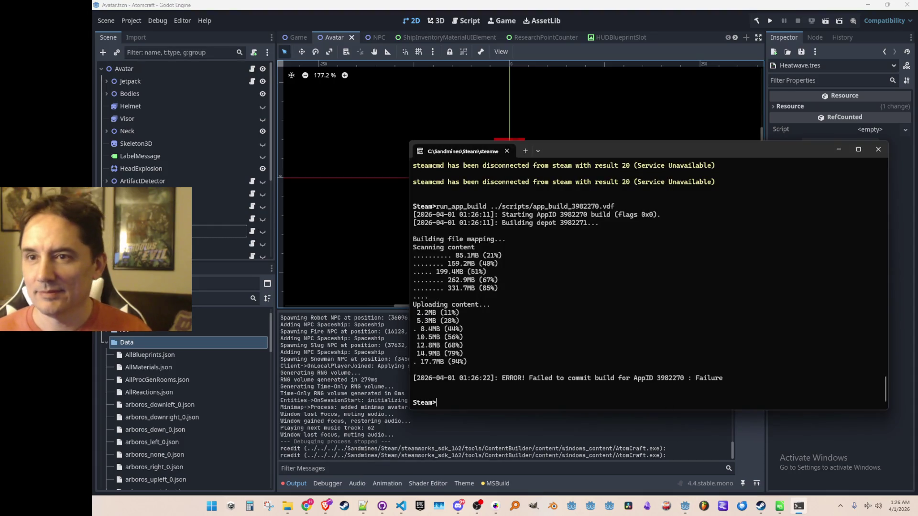
# - Rerun run_app_build ../scripts/app_build_3649520.vdf at the Steam> prompt
pyautogui.scroll(15, 622, 287)
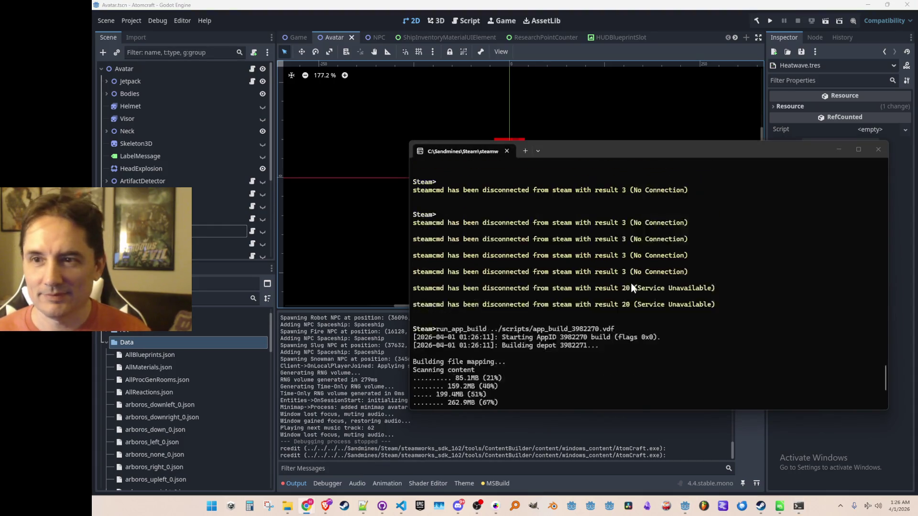
pyautogui.scroll(10, 609, 300)
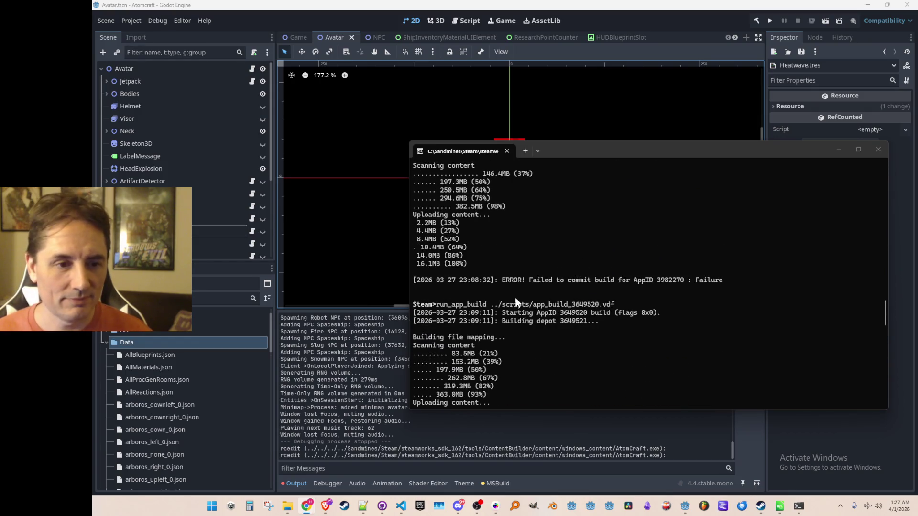
pyautogui.moveTo(435, 305); pyautogui.dragTo(614, 306)
pyautogui.scroll(-20, 645, 310)
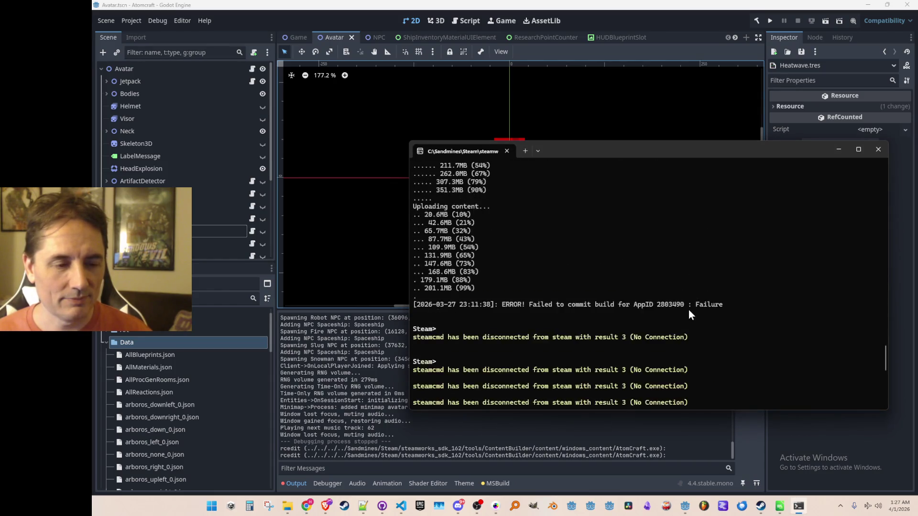
pyautogui.hotkey('ctrl', 'v')
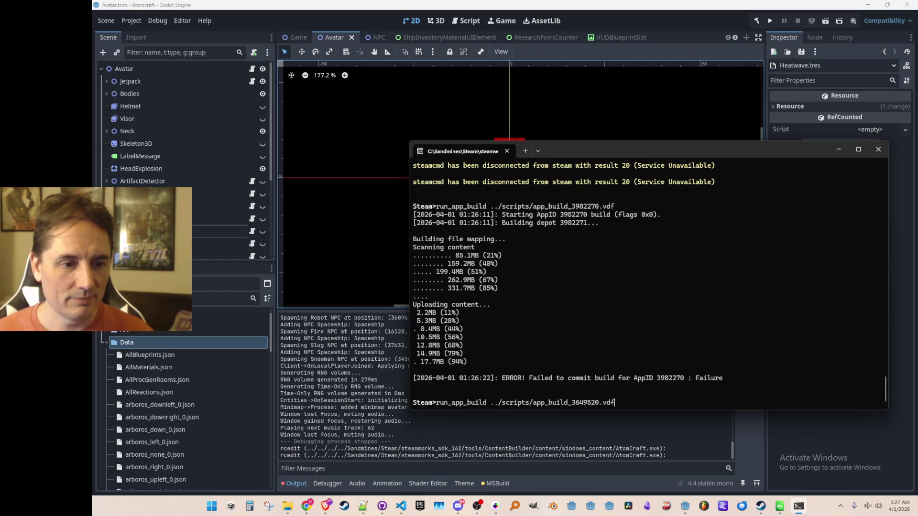
pyautogui.press('Return')
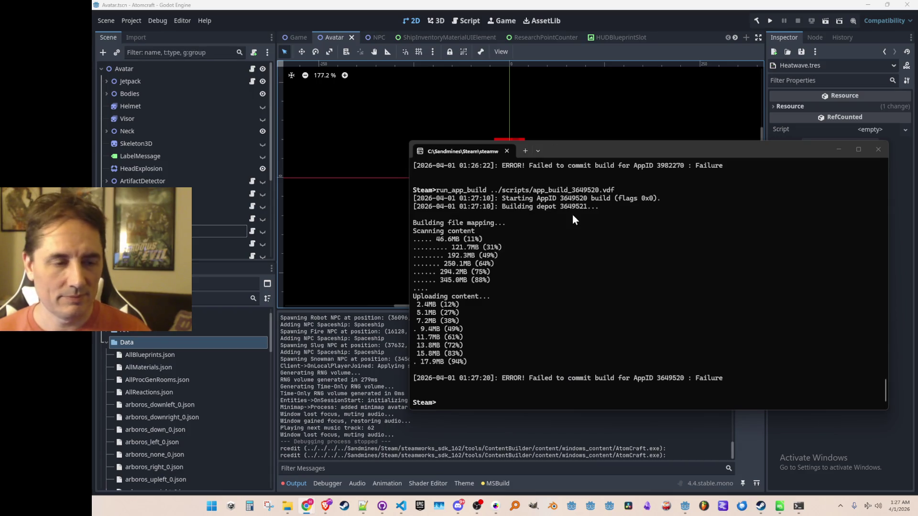
# - Change the game version on line 7 of Consts.cs from SteamDemo to SteamRelease
pyautogui.click(401, 505)
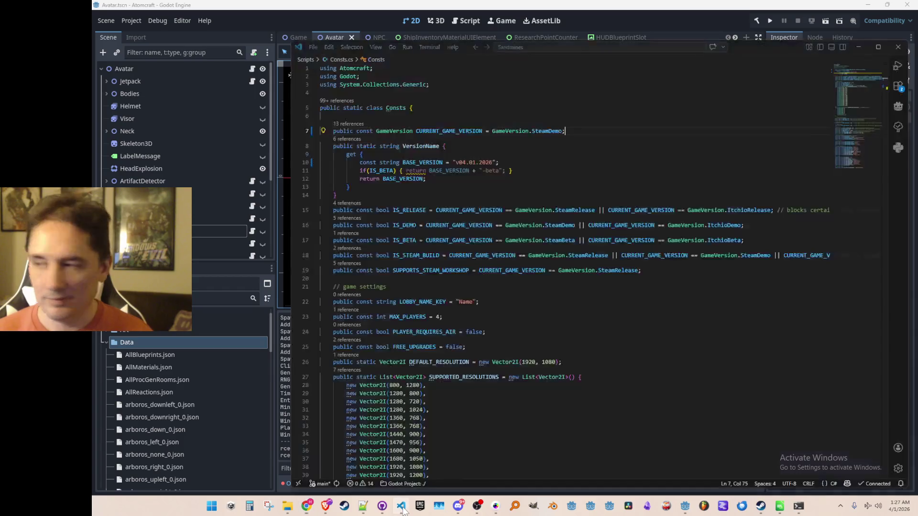
pyautogui.doubleClick(545, 131)
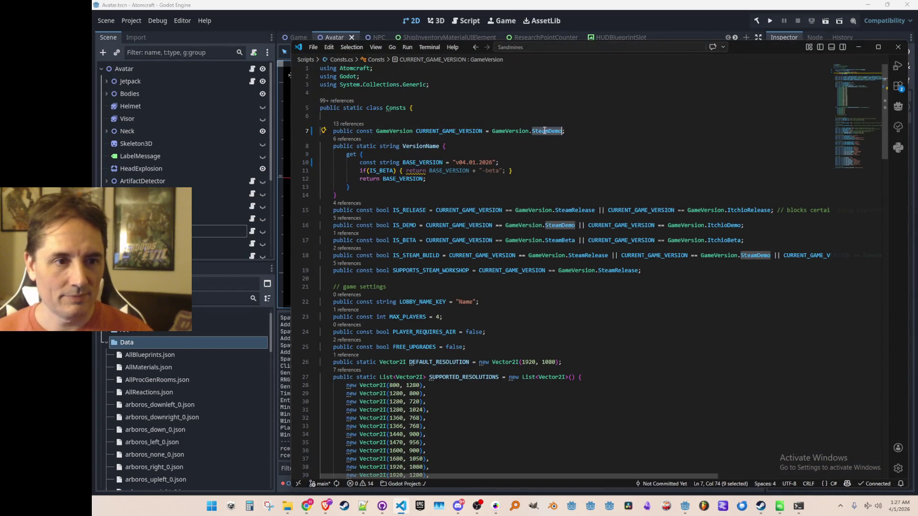
pyautogui.write('Ste')
pyautogui.click(597, 157)
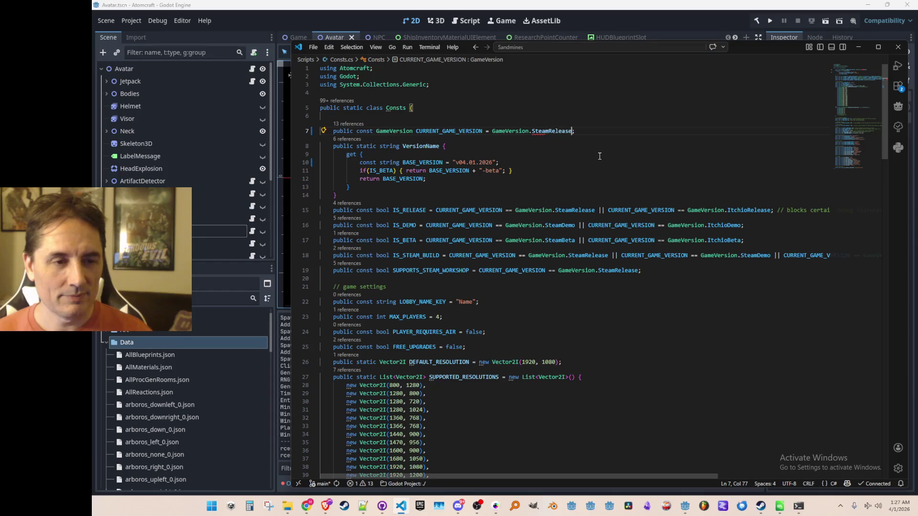
# - Export the SteamRelease build as AtomCraft.exe over the existing windows_content file
pyautogui.click(351, 39)
pyautogui.click(133, 22)
pyautogui.click(141, 65)
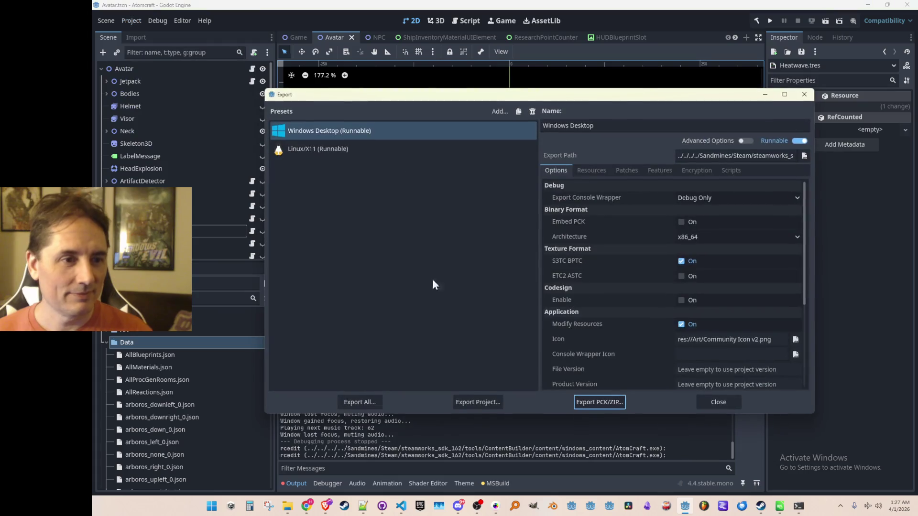
pyautogui.click(478, 403)
pyautogui.click(416, 395)
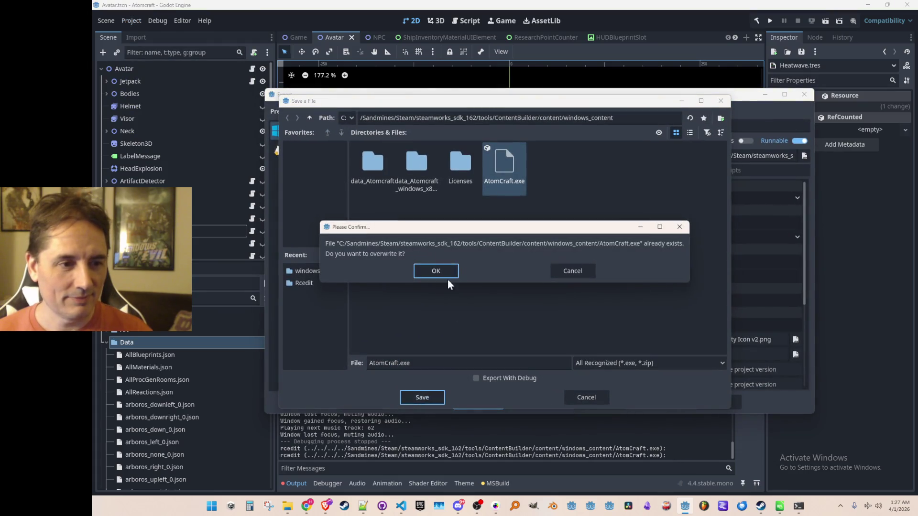
pyautogui.click(442, 267)
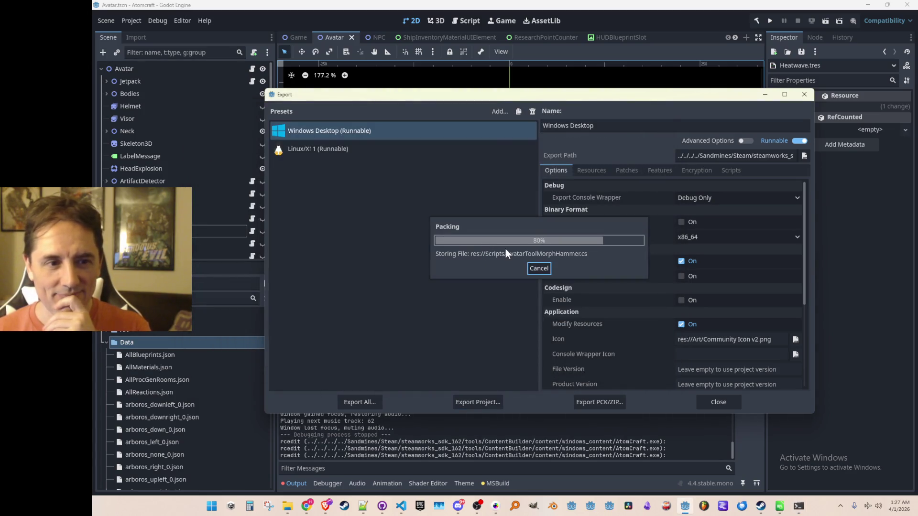
pyautogui.click(712, 403)
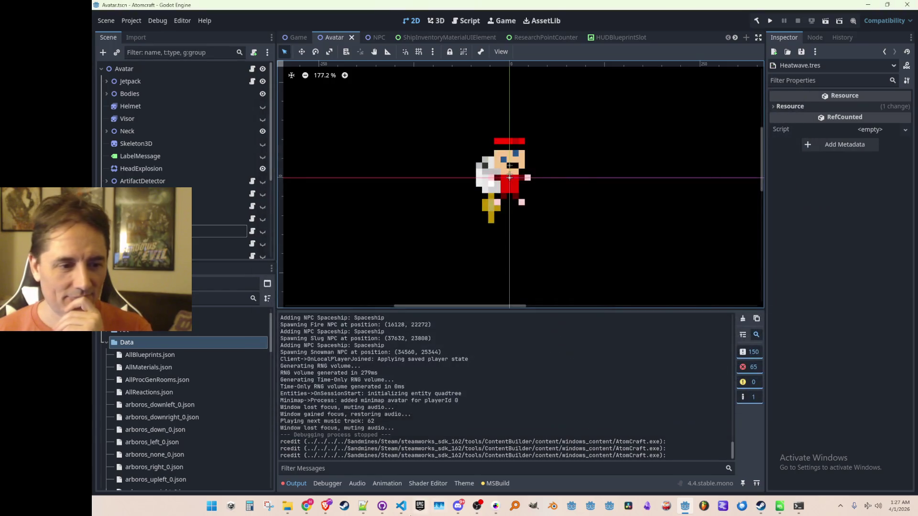
pyautogui.click(404, 511)
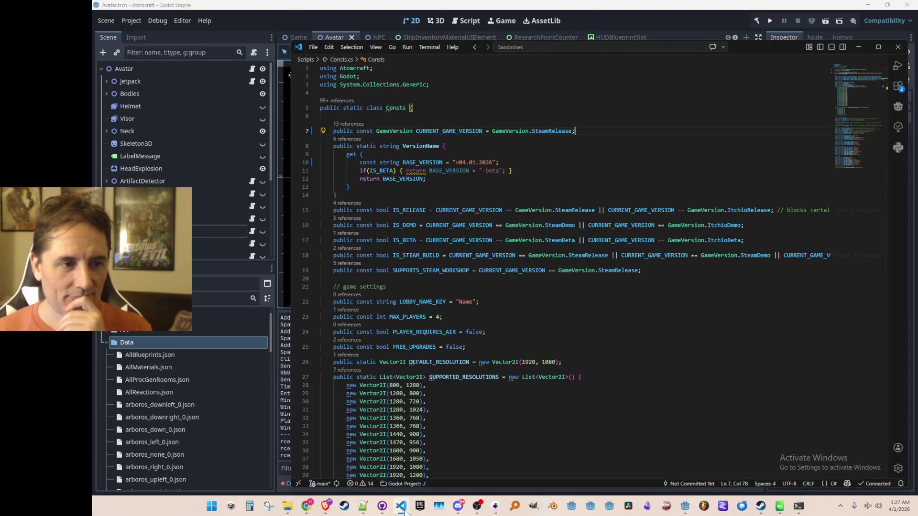
# - Rerun run_app_build ../scripts/app_build_2803490.vdf in the steamcmd terminal
pyautogui.click(858, 48)
pyautogui.click(798, 505)
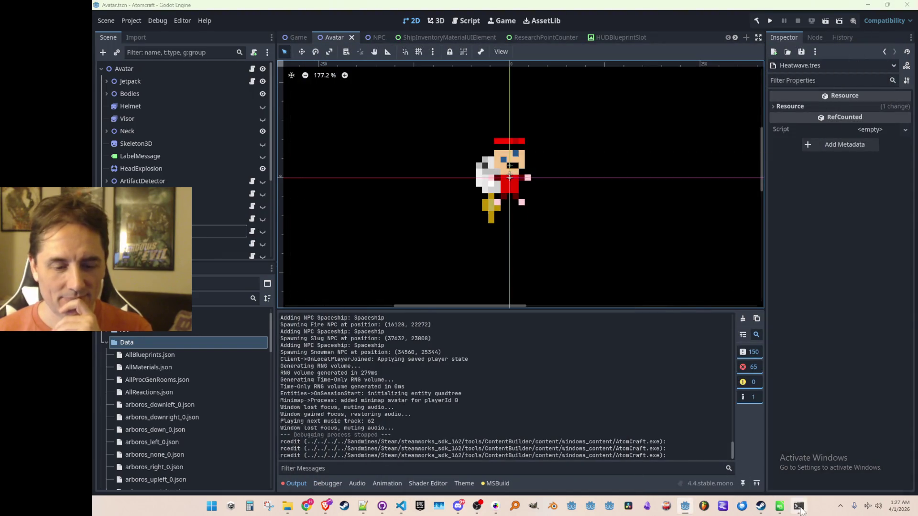
pyautogui.scroll(10, 618, 265)
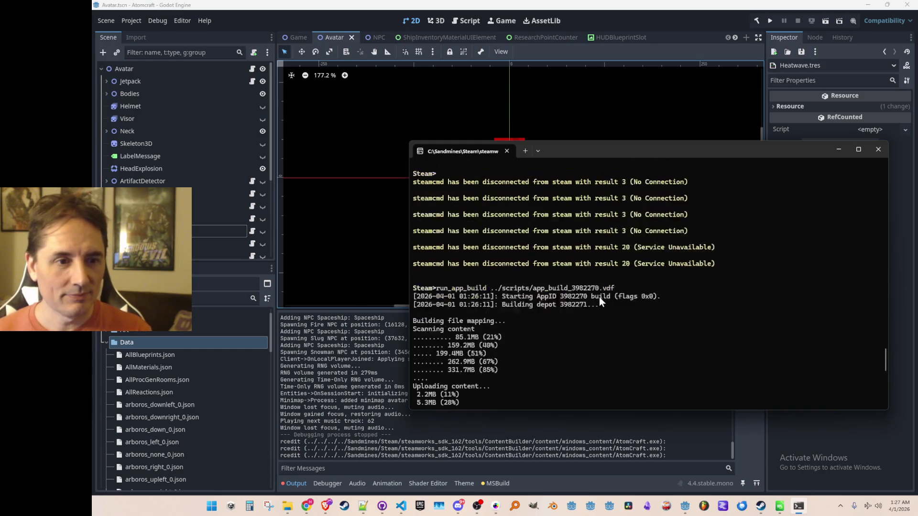
pyautogui.scroll(9, 555, 286)
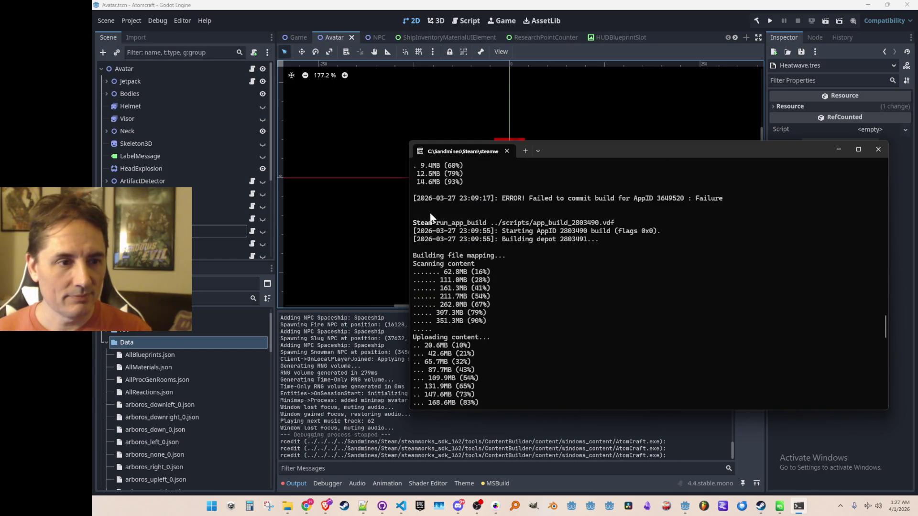
pyautogui.moveTo(436, 223)
pyautogui.mouseDown()
pyautogui.moveTo(562, 213)
pyautogui.moveTo(619, 220)
pyautogui.mouseUp()
pyautogui.hotkey('ctrl', 'c')
pyautogui.rightClick(618, 220)
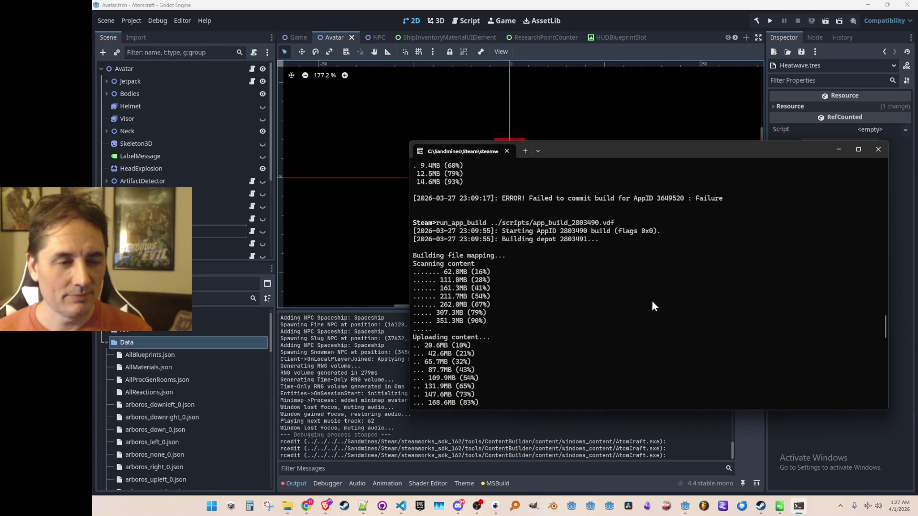
pyautogui.scroll(-15, 653, 305)
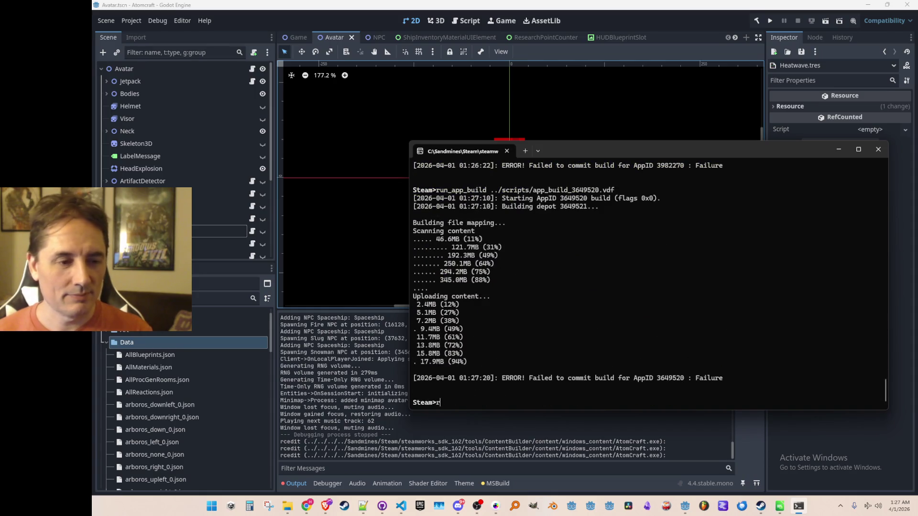
pyautogui.hotkey('ctrl', 'v')
pyautogui.press('Return')
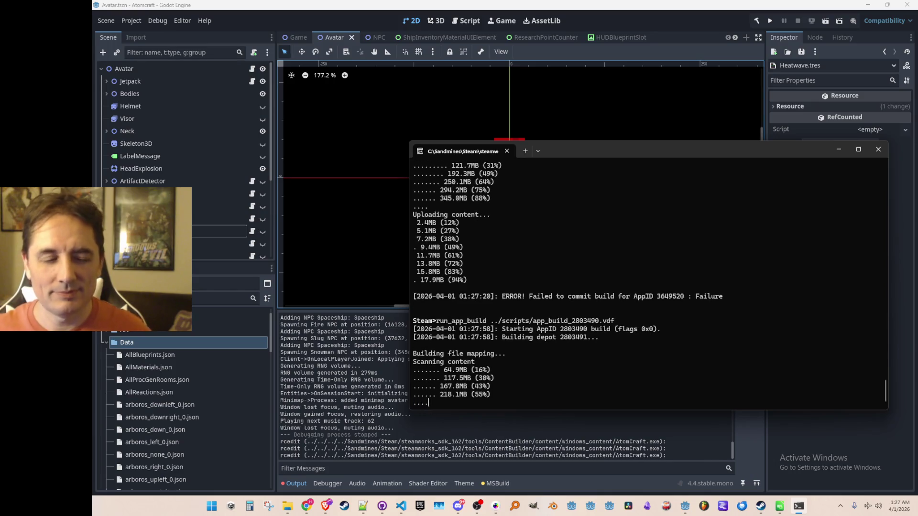
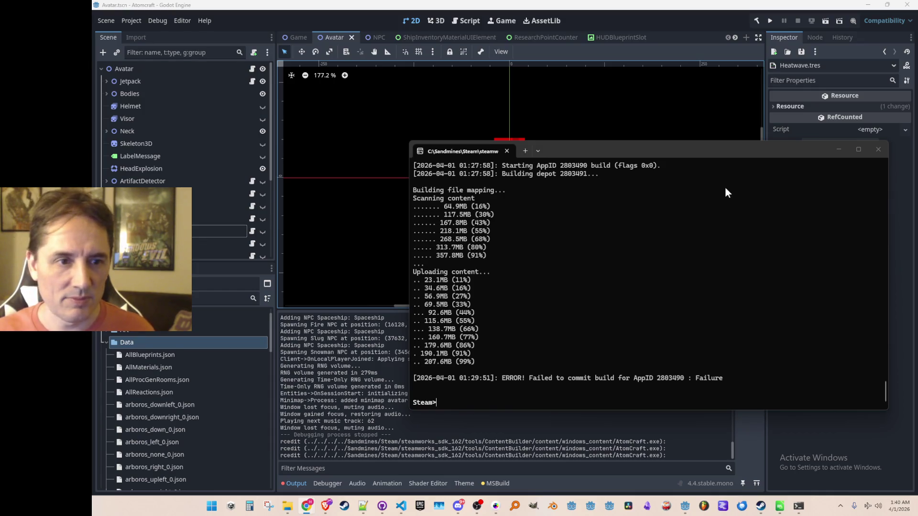
# - Send the Steam console behind Godot and close the first gameplay recording in Media Player
pyautogui.click(757, 21)
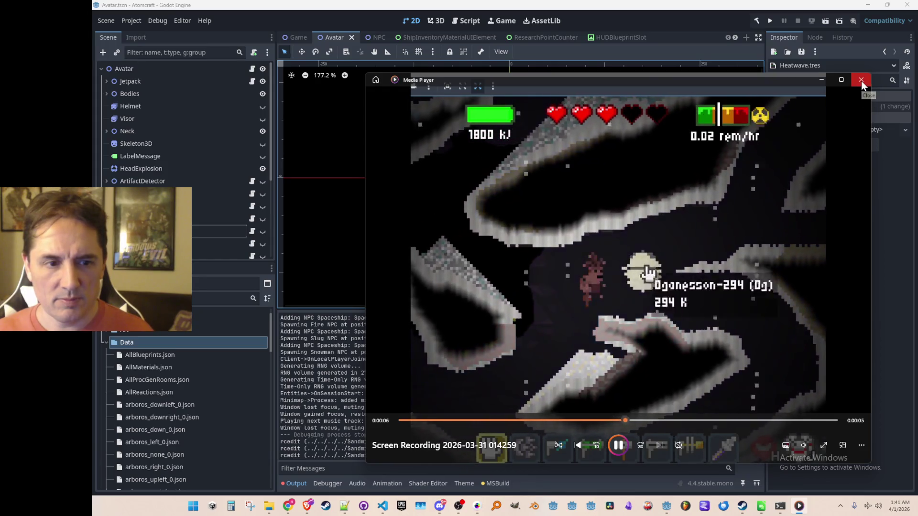
pyautogui.click(862, 82)
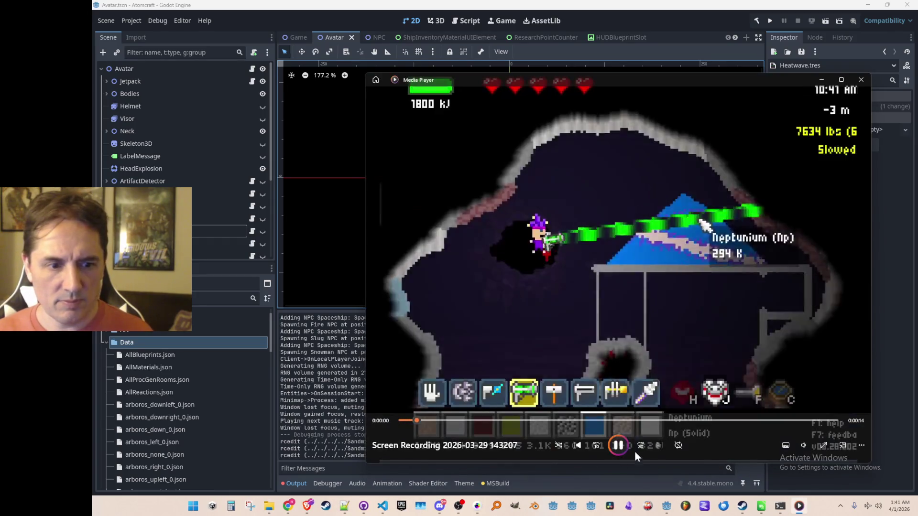
# - Pause the second recording on the particle beam moment, snip it with Win+Shift+S, and close Media Player
pyautogui.click(617, 447)
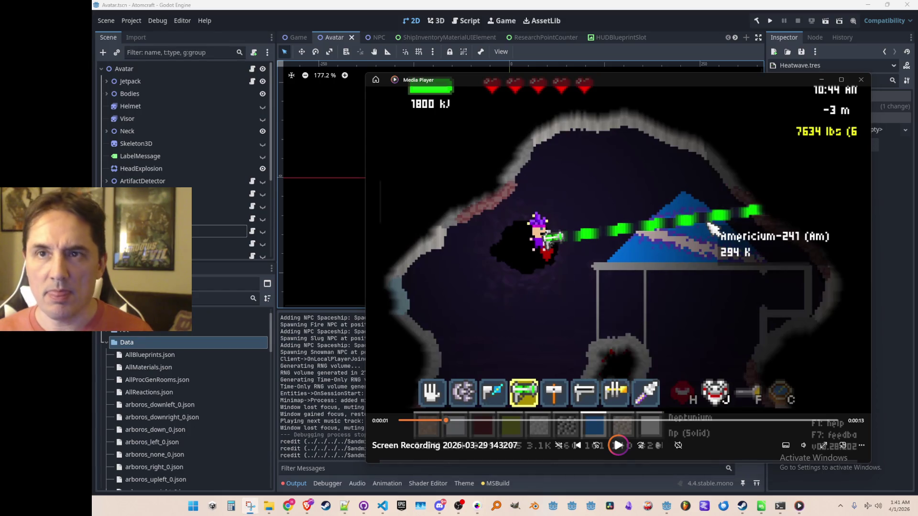
pyautogui.press('super+shift+s')
pyautogui.moveTo(364, 118)
pyautogui.mouseDown()
pyautogui.moveTo(875, 383)
pyautogui.moveTo(854, 400)
pyautogui.moveTo(853, 415)
pyautogui.mouseUp()
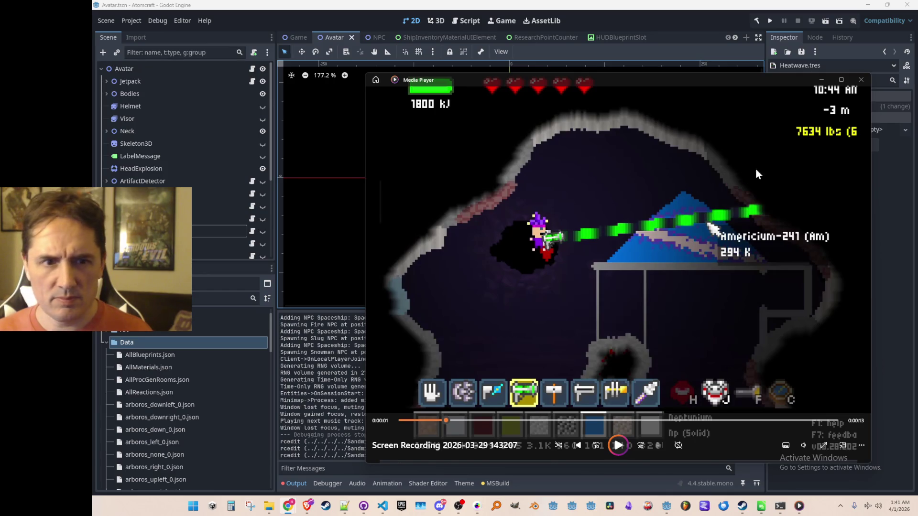
pyautogui.click(861, 80)
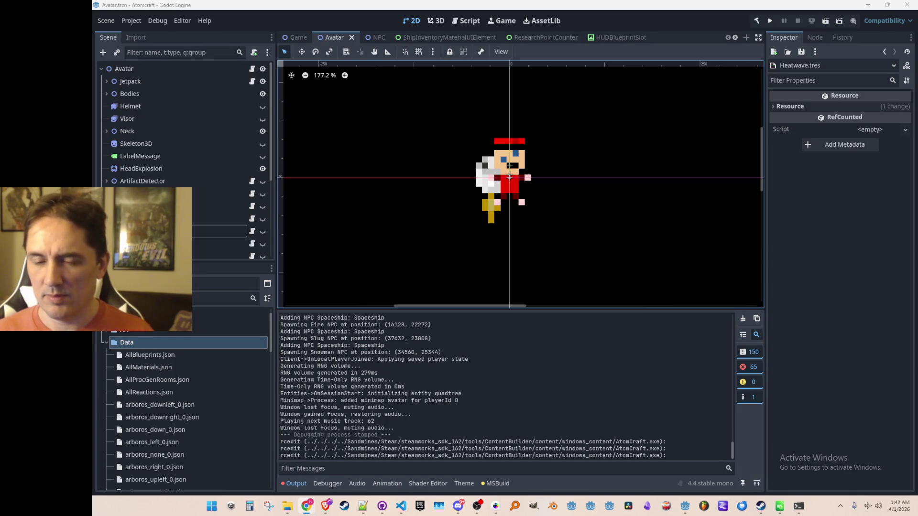
# - Run the AtomCraft project from Godot in a 1600x900 debug window
pyautogui.click(770, 21)
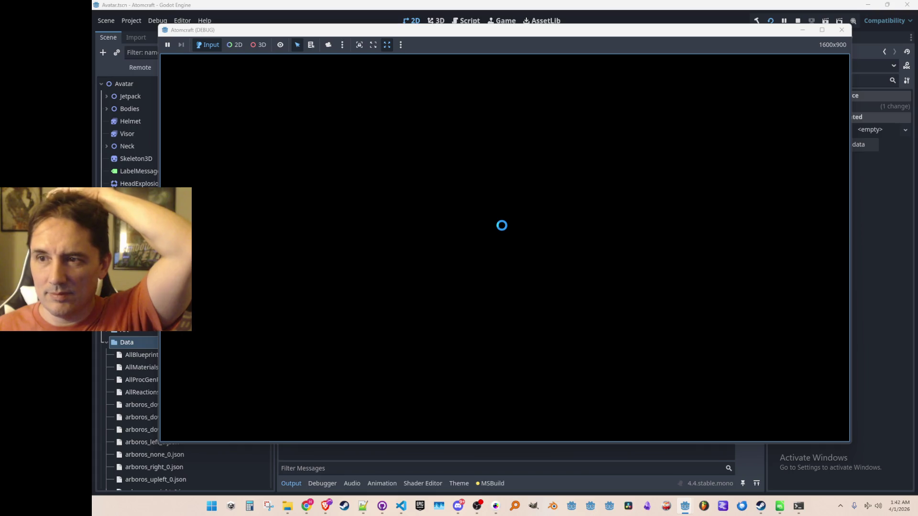
# - Start single player with the Ludo profile in the Enchanted Vista world and walk through the cave
pyautogui.click(504, 252)
pyautogui.scroll(-5, 519, 213)
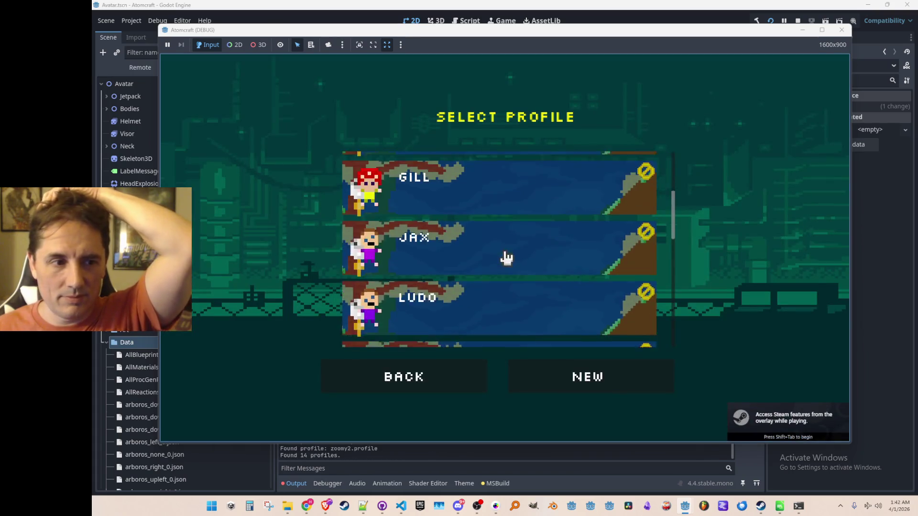
pyautogui.click(514, 268)
pyautogui.click(522, 250)
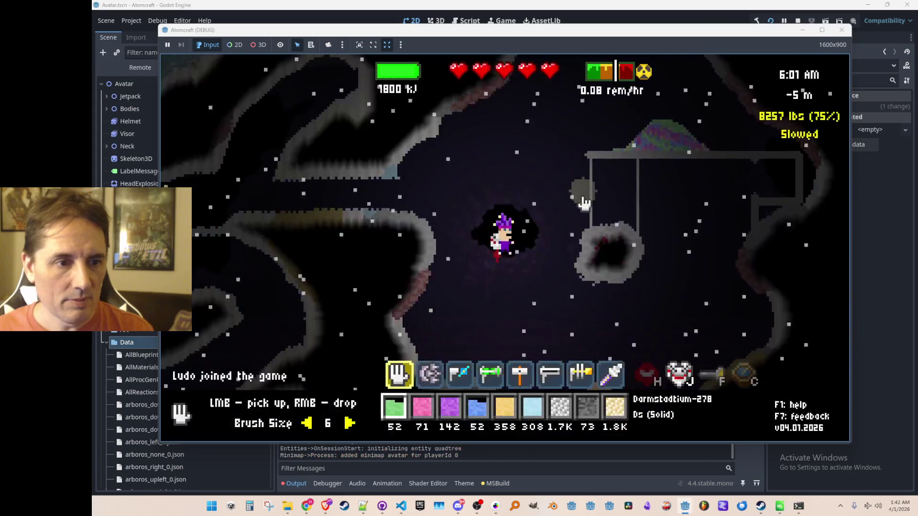
pyautogui.press('a')
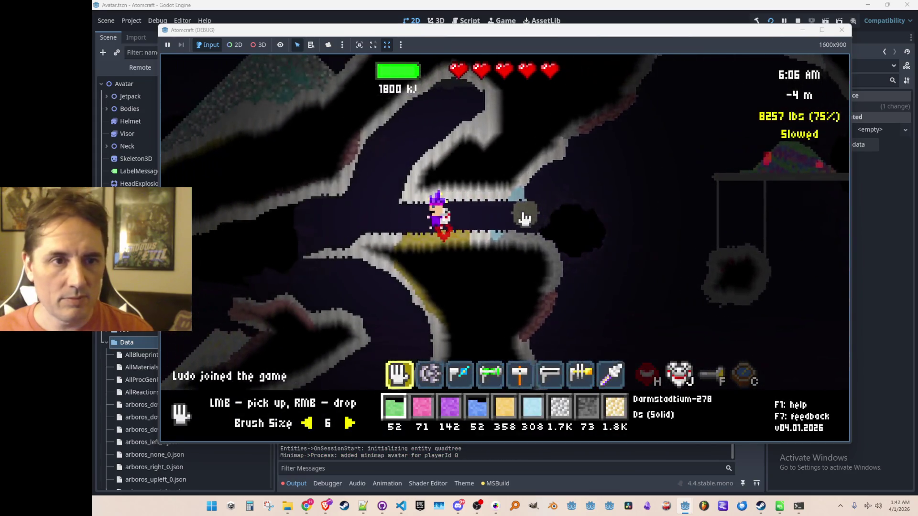
# - Open the inventory shop and browse the Tools for sale
pyautogui.press('Tab')
pyautogui.click(310, 120)
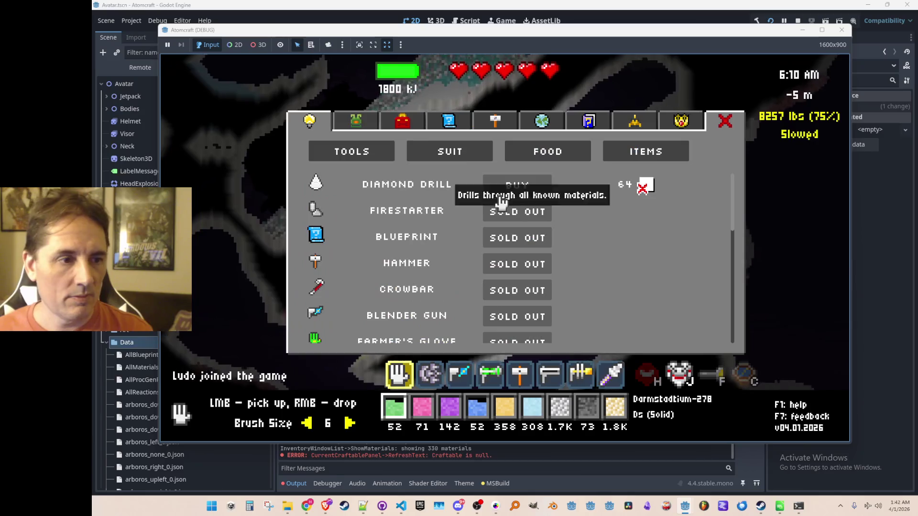
pyautogui.scroll(-3, 563, 239)
pyautogui.scroll(-8, 461, 262)
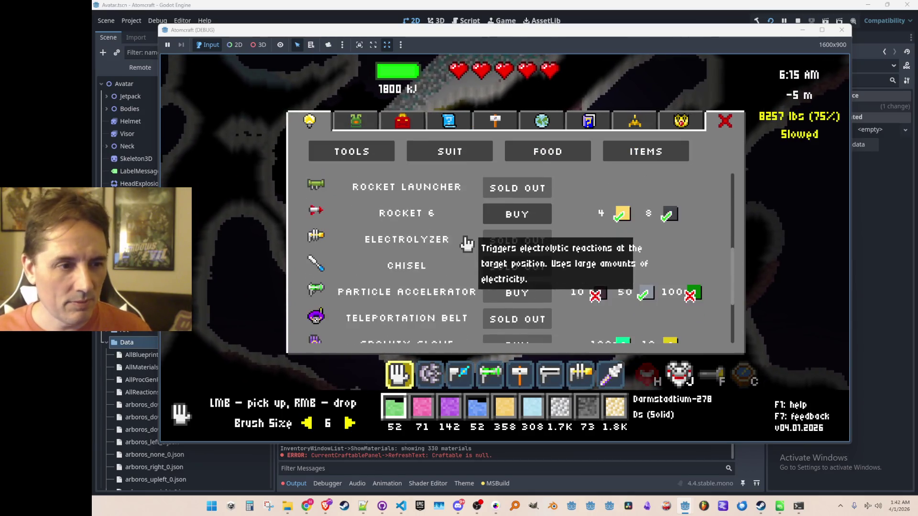
pyautogui.scroll(-2, 445, 260)
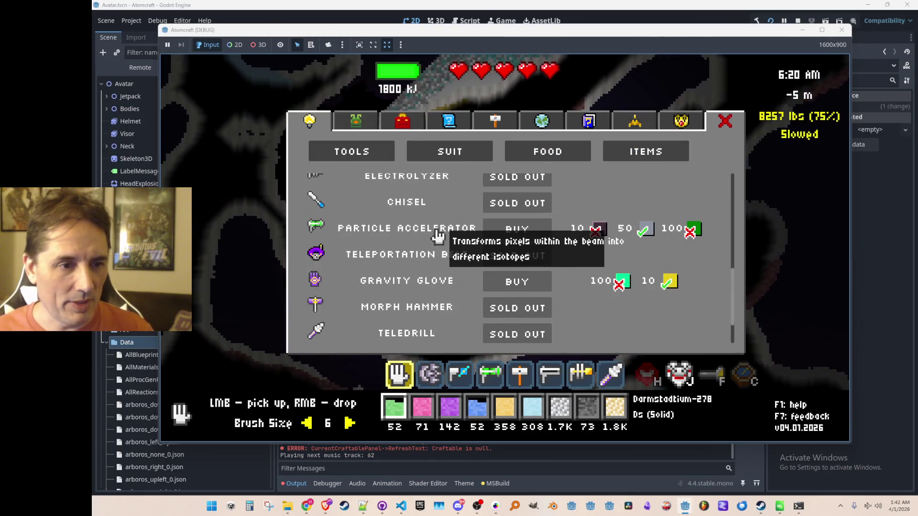
pyautogui.scroll(-3, 445, 258)
pyautogui.scroll(5, 432, 191)
# - Browse the SUIT upgrades for sale, then stop the running game
pyautogui.click(458, 154)
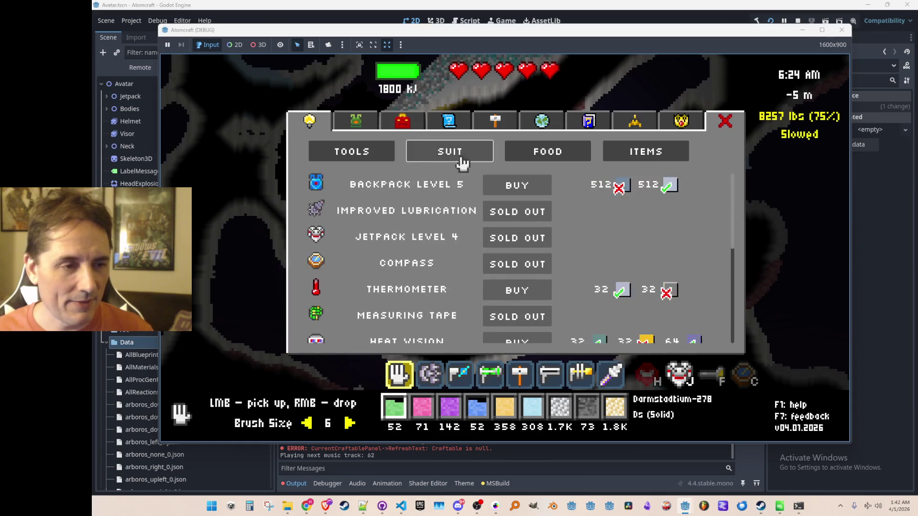
pyautogui.scroll(-6, 450, 206)
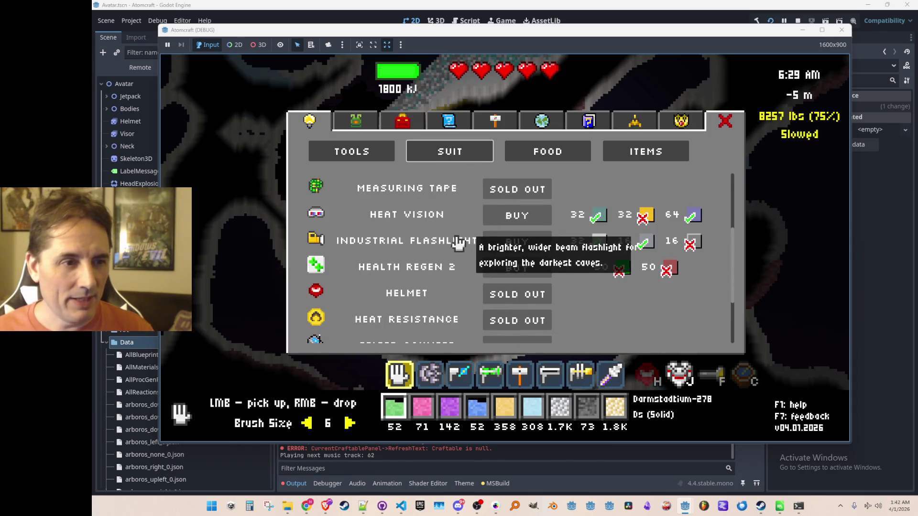
pyautogui.scroll(-3, 453, 254)
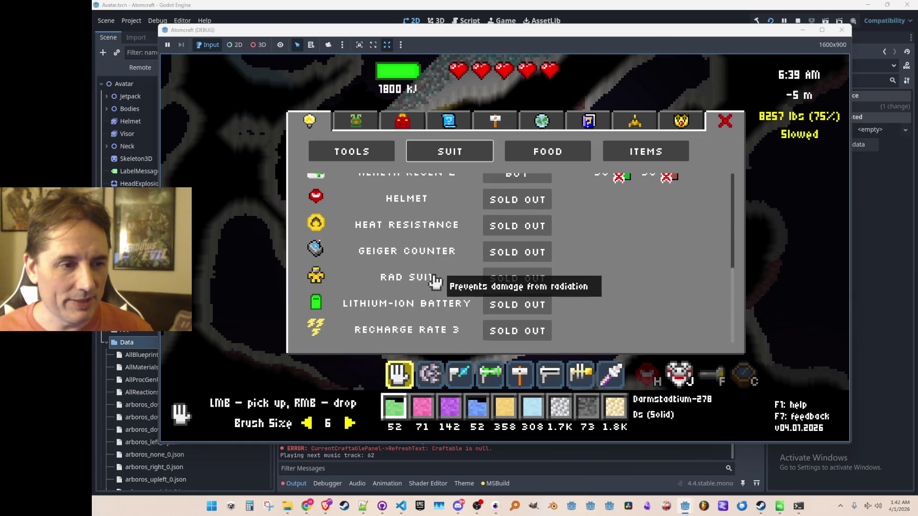
pyautogui.scroll(8, 459, 283)
pyautogui.scroll(-5, 464, 279)
pyautogui.scroll(5, 466, 277)
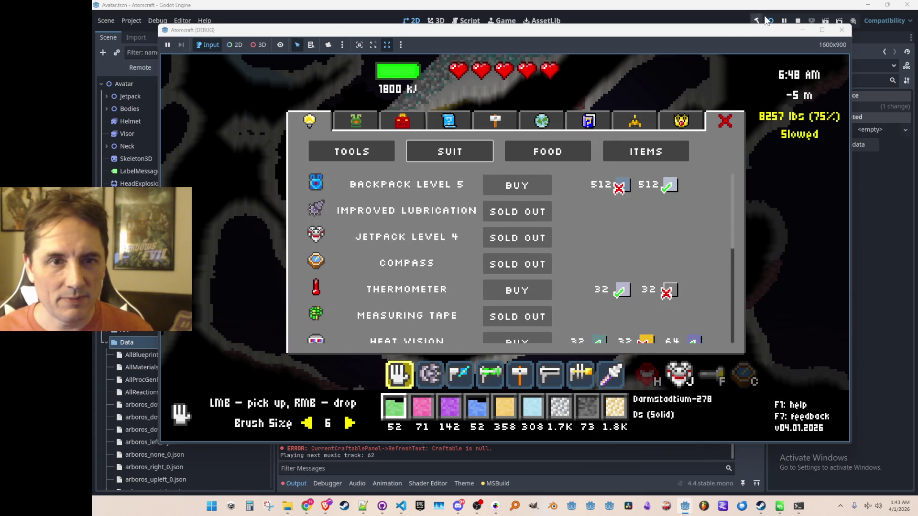
pyautogui.click(798, 21)
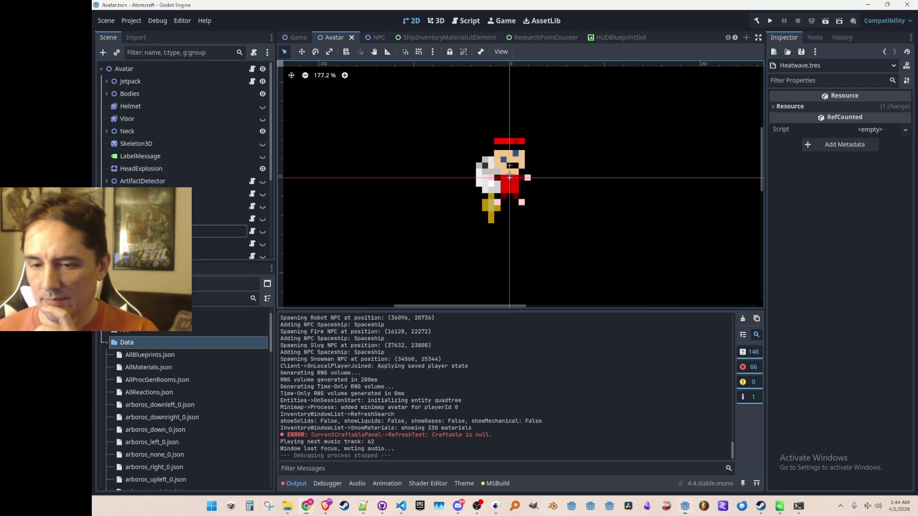
# - Update Atomcraft Playtest from the Steam library and read its latest patch notes
pyautogui.click(762, 507)
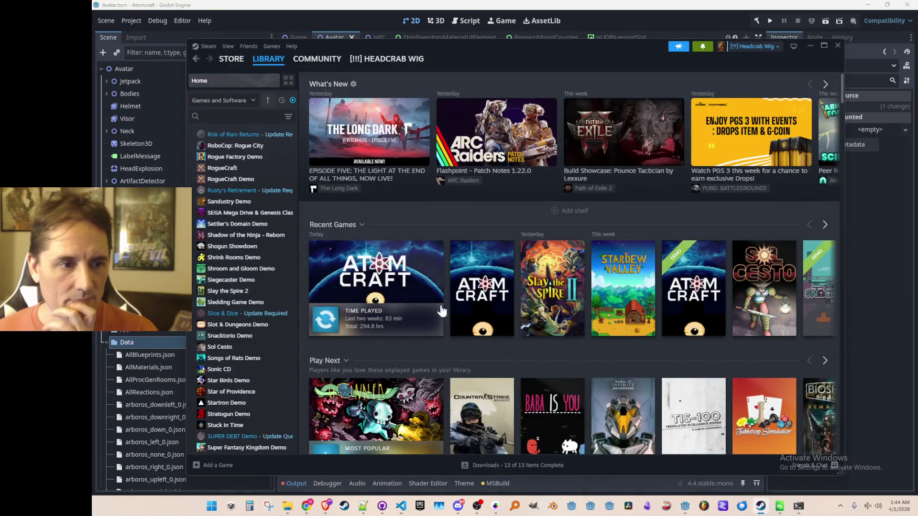
pyautogui.click(325, 321)
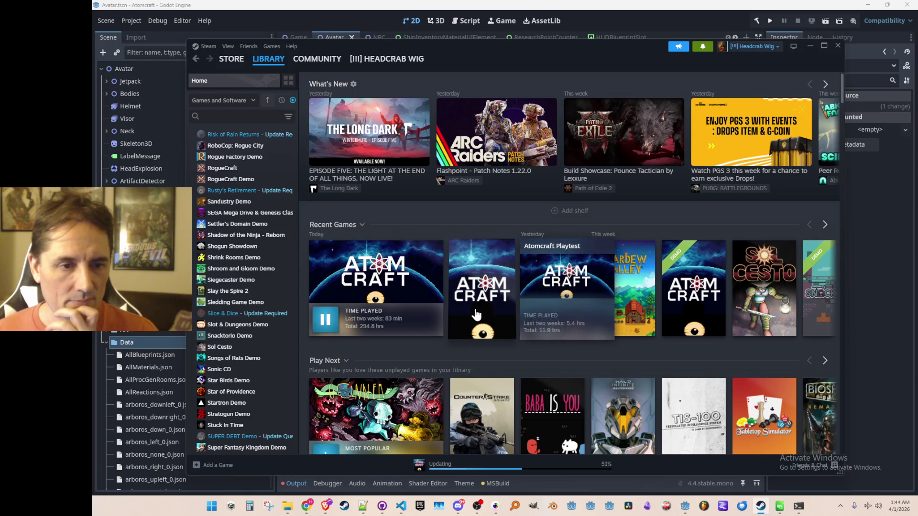
pyautogui.click(470, 331)
pyautogui.click(340, 229)
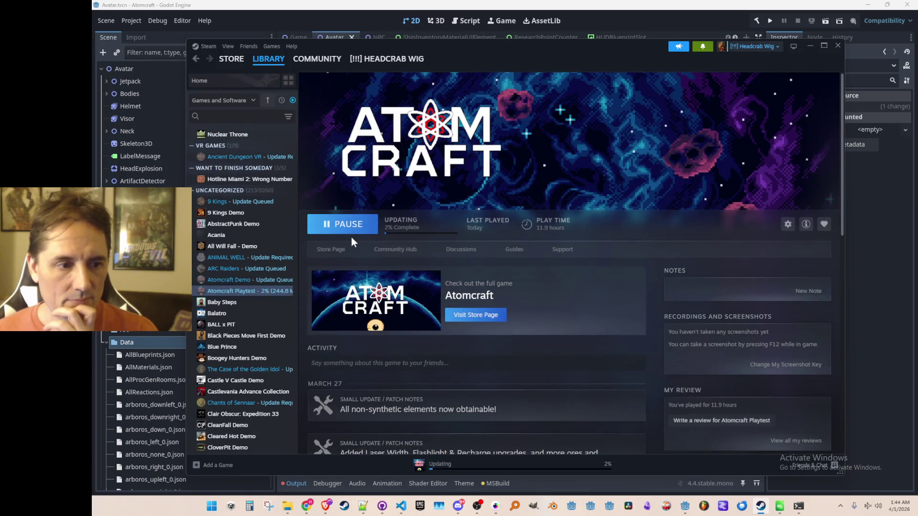
pyautogui.scroll(-2, 606, 296)
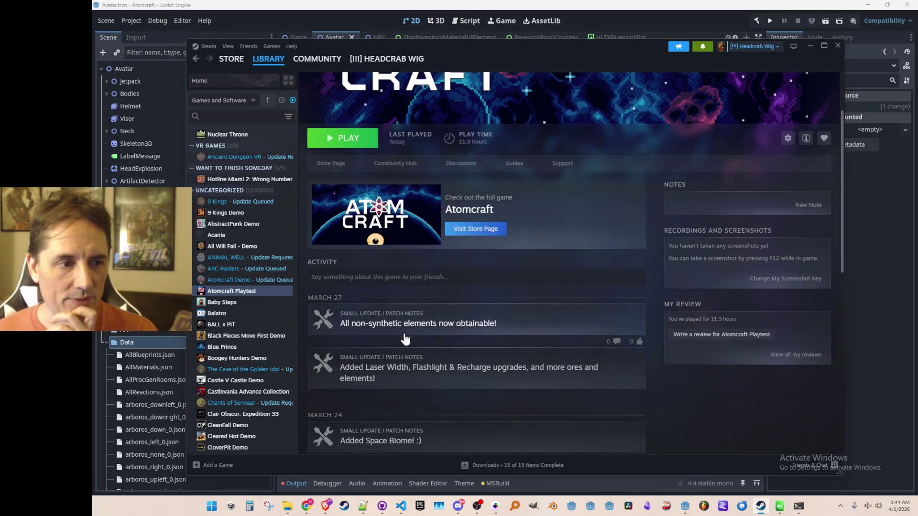
pyautogui.click(432, 333)
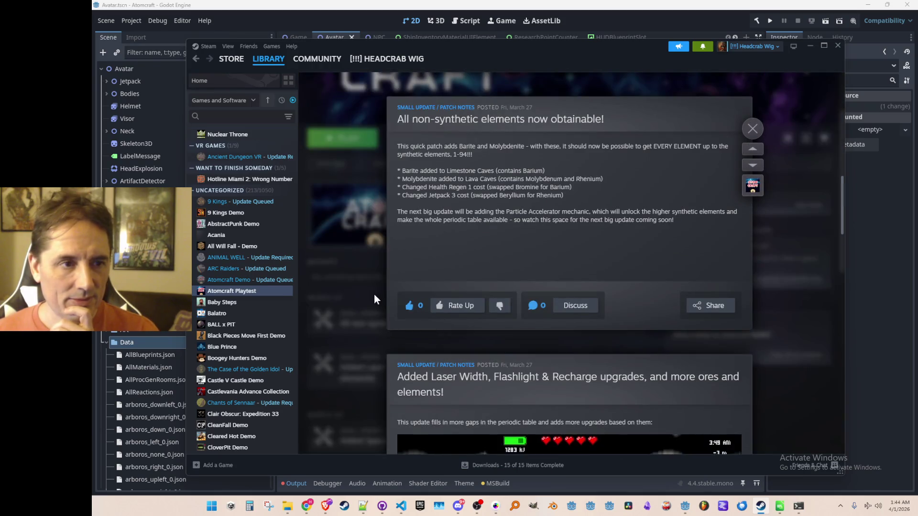
pyautogui.click(375, 299)
pyautogui.rightClick(547, 272)
pyautogui.click(647, 259)
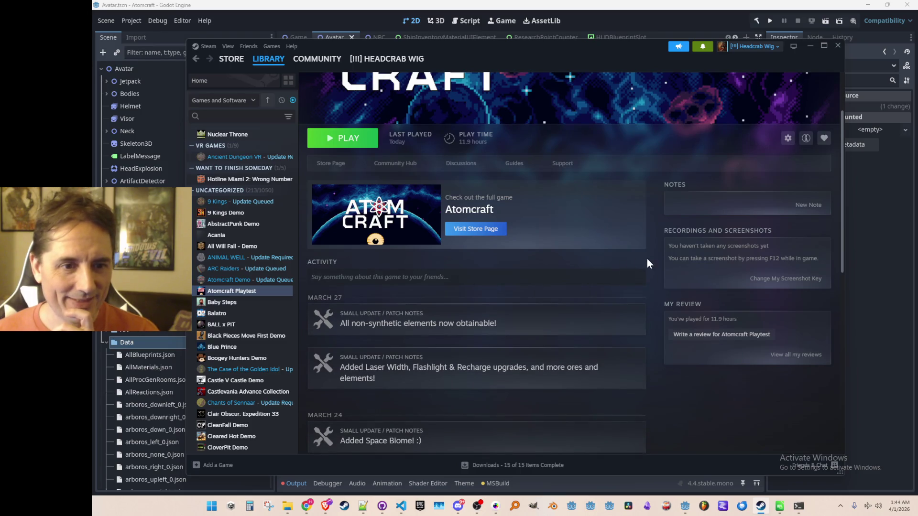
# - Update Atomcraft Demo from its library page
pyautogui.click(194, 64)
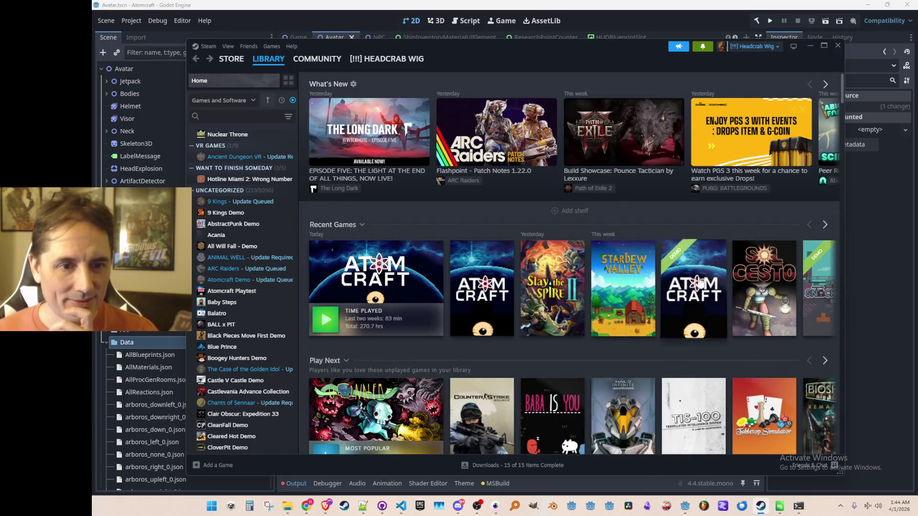
pyautogui.click(330, 296)
pyautogui.click(323, 231)
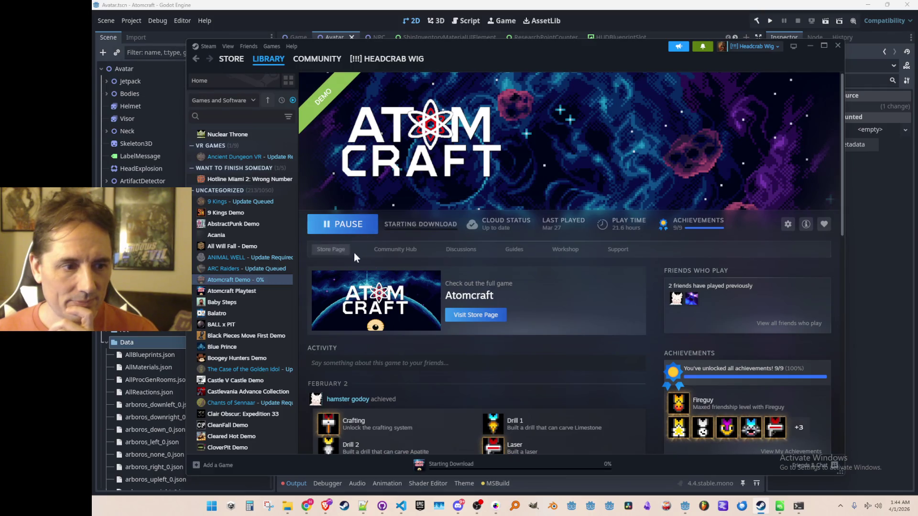
# - Browse Atomcraft's Store page, then return to the Atomcraft Playtest library page
pyautogui.click(196, 58)
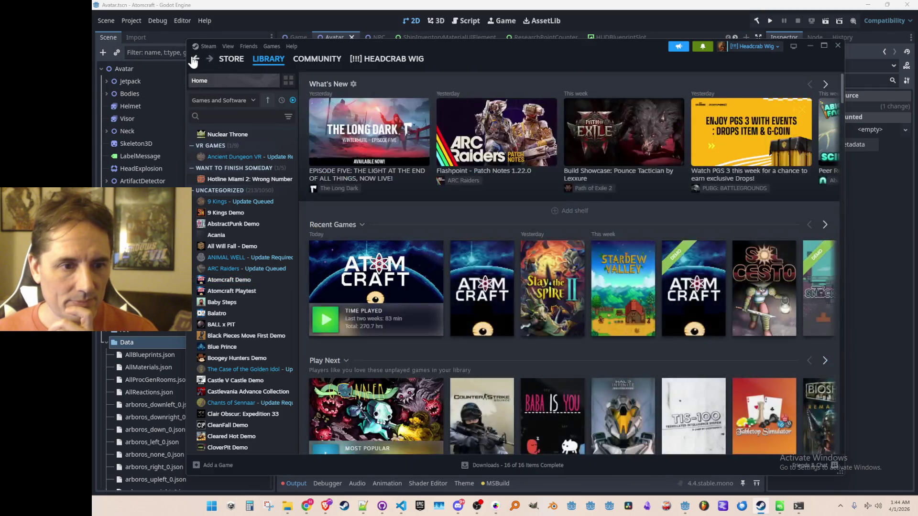
pyautogui.click(491, 270)
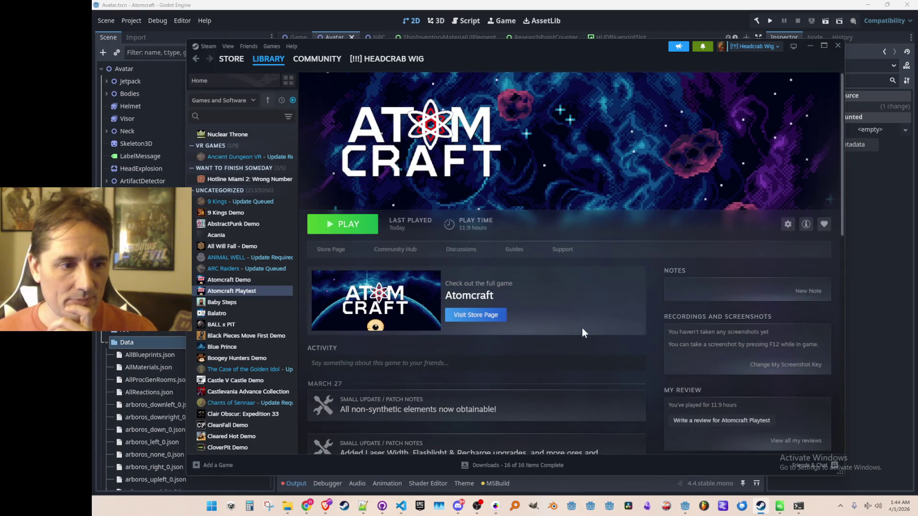
pyautogui.click(335, 249)
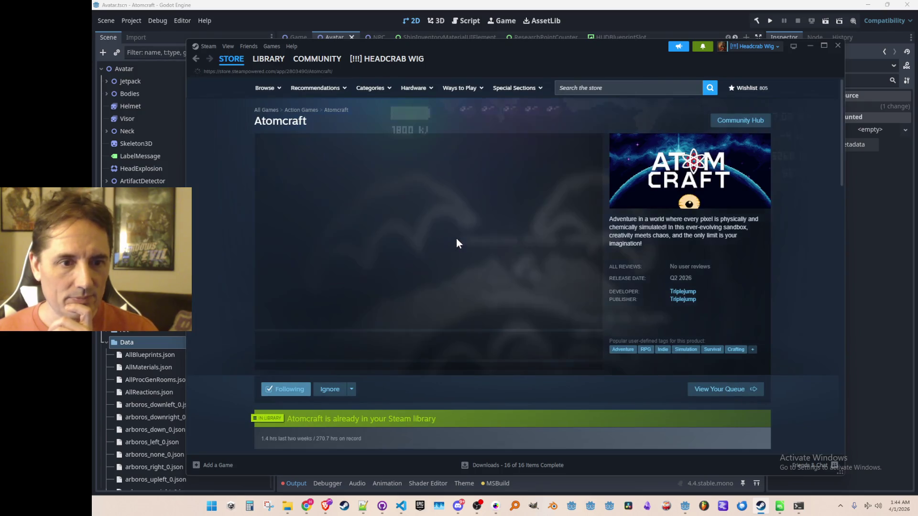
pyautogui.scroll(-6, 473, 232)
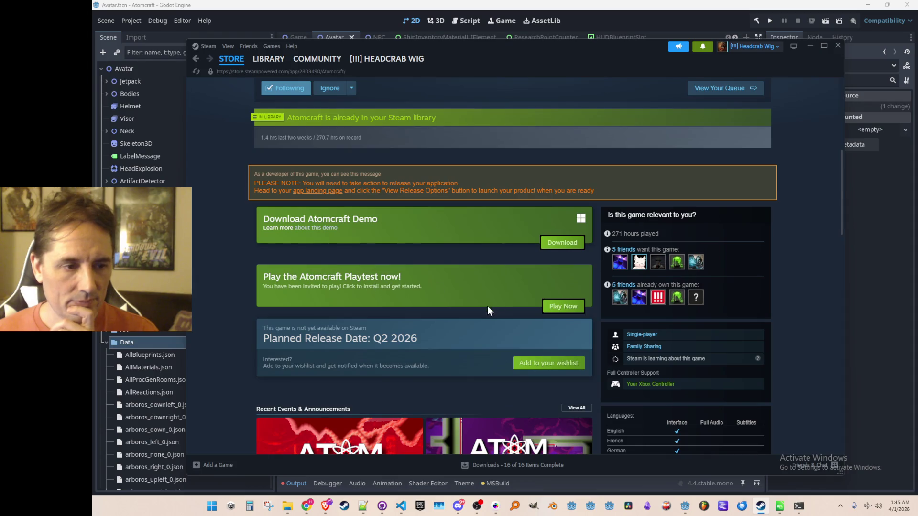
pyautogui.scroll(-2, 490, 290)
pyautogui.scroll(8, 492, 275)
pyautogui.click(277, 59)
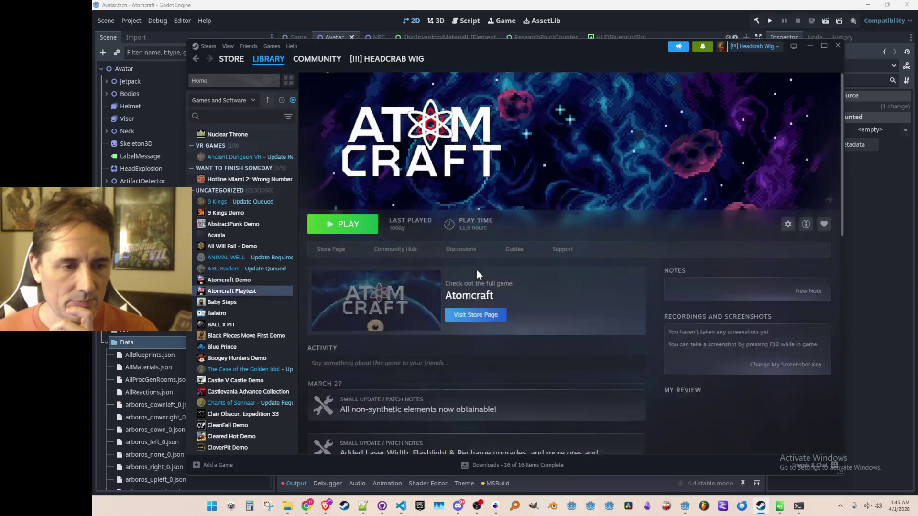
# - Review the Atomcraft Playtest page and minimize Steam to reveal Godot
pyautogui.scroll(-3, 640, 328)
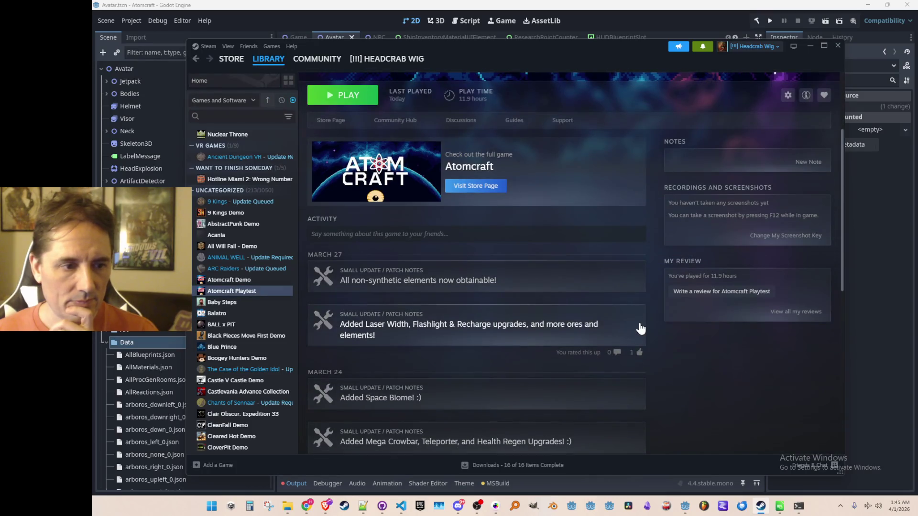
pyautogui.scroll(2, 640, 329)
pyautogui.scroll(1, 382, 363)
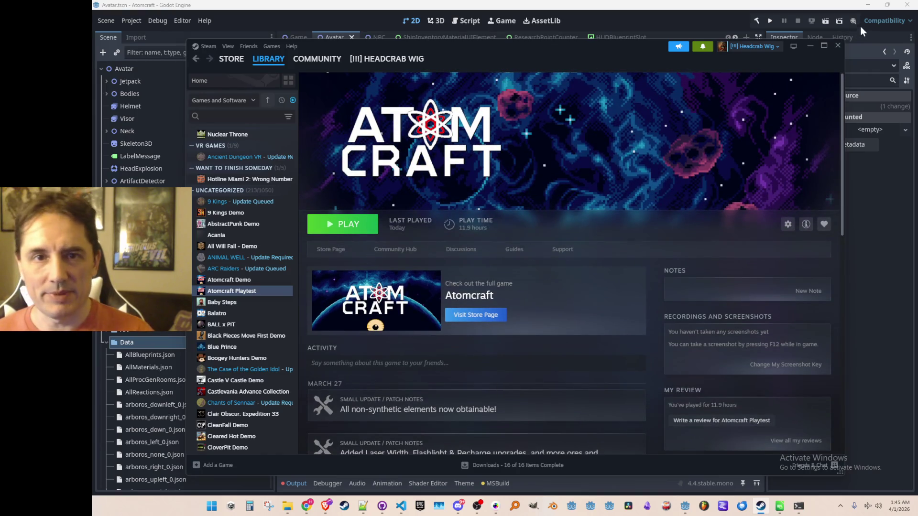
pyautogui.click(809, 45)
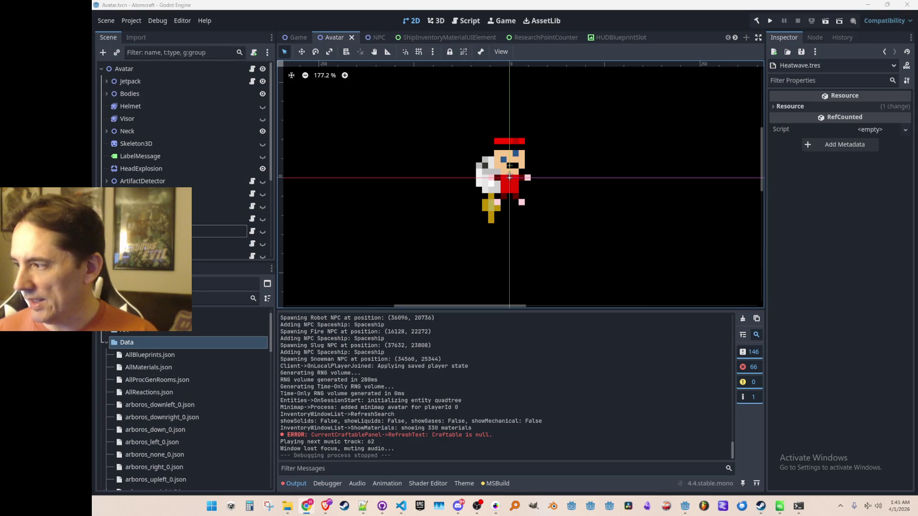
# - Change CURRENT_GAME_VERSION on line 7 of Consts.cs from SteamRelease to ItchioBeta
pyautogui.click(401, 506)
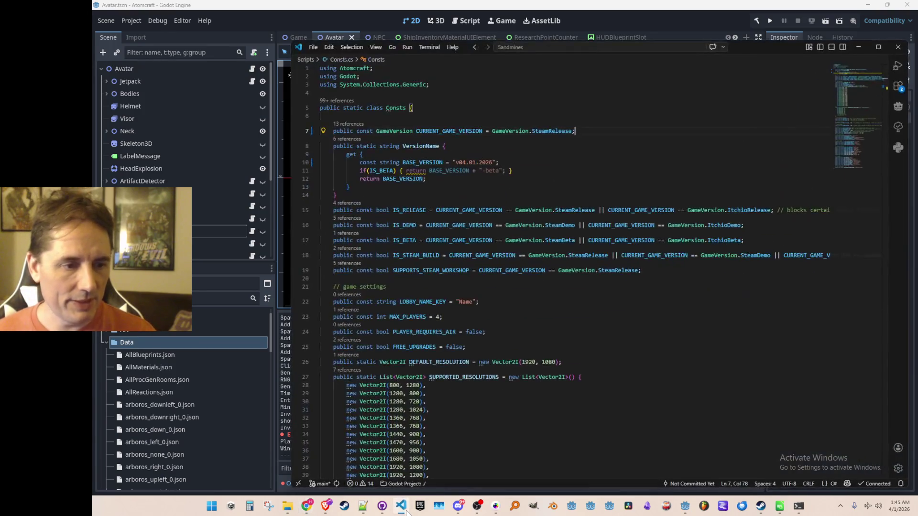
pyautogui.doubleClick(554, 131)
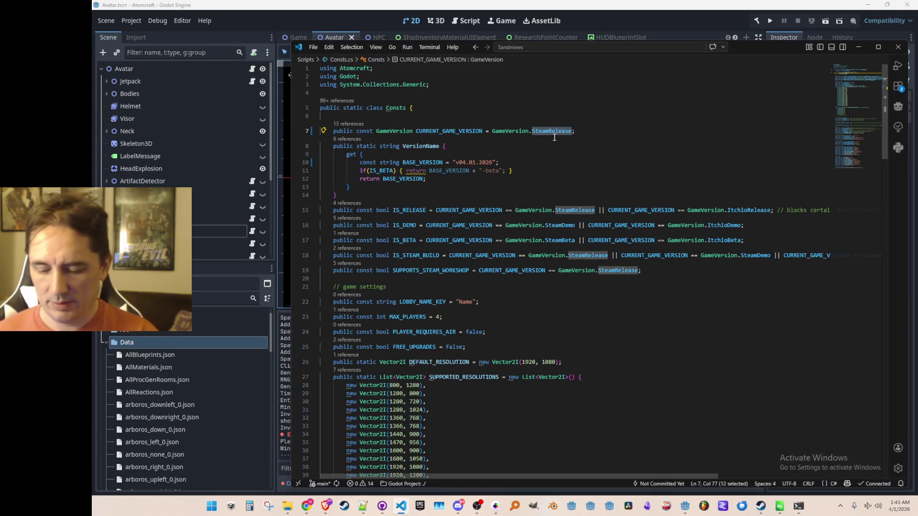
pyautogui.write('It')
pyautogui.press('Return')
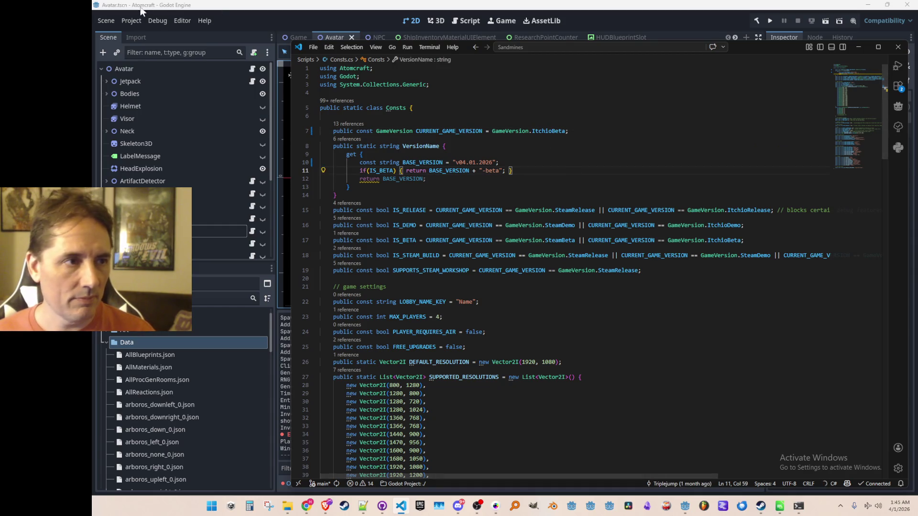
pyautogui.click(130, 21)
# - Export the Windows Desktop build, overwriting the existing AtomCraft.exe
pyautogui.click(143, 69)
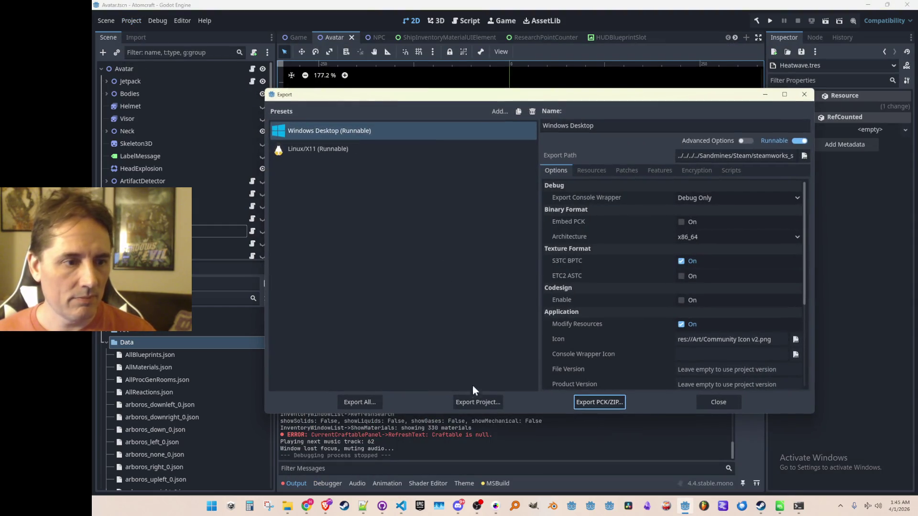
pyautogui.click(471, 402)
pyautogui.press('Return')
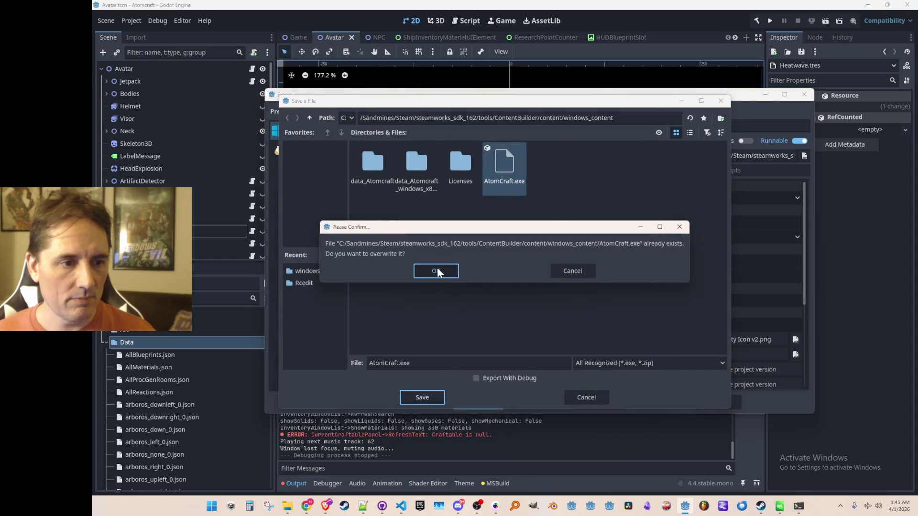
pyautogui.click(437, 268)
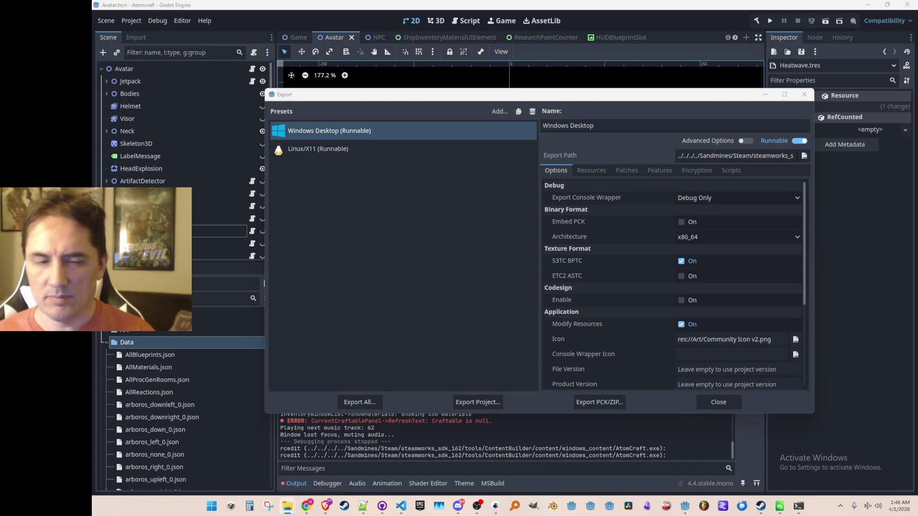
# - Change the game version in Consts.cs from ItchioBeta to ItchioDemo and return to Godot
pyautogui.click(708, 403)
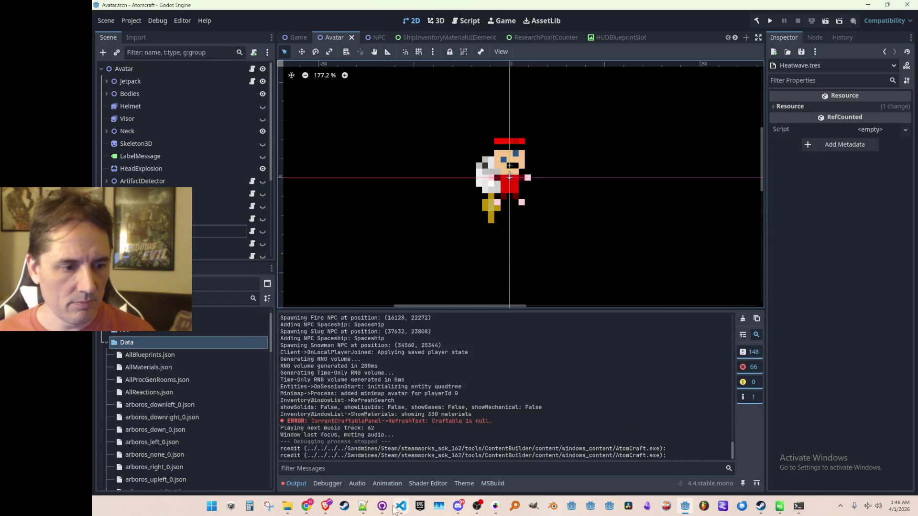
pyautogui.click(400, 506)
pyautogui.doubleClick(545, 131)
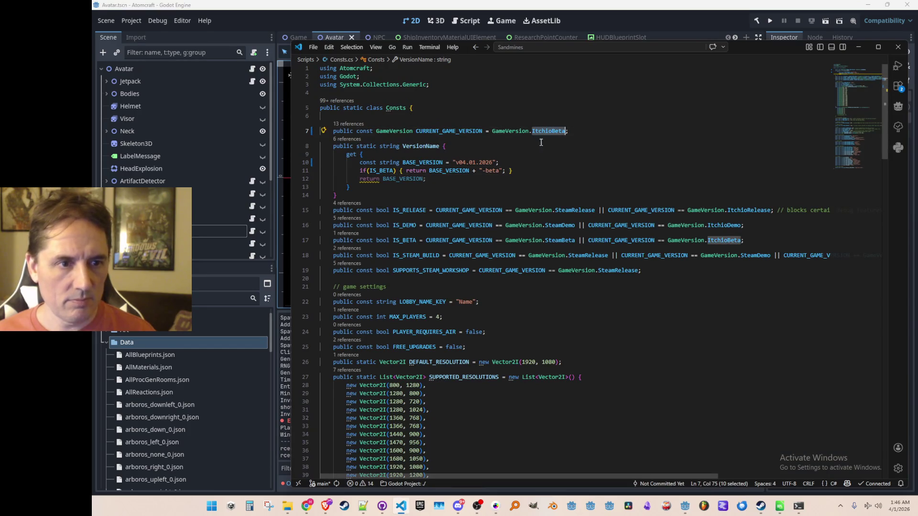
pyautogui.write('Itch')
pyautogui.press('Down')
pyautogui.press('Return')
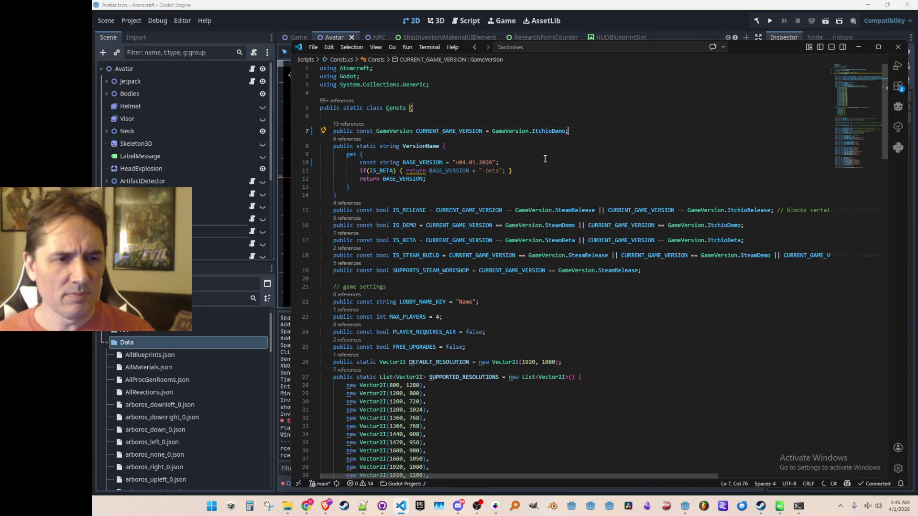
pyautogui.click(616, 22)
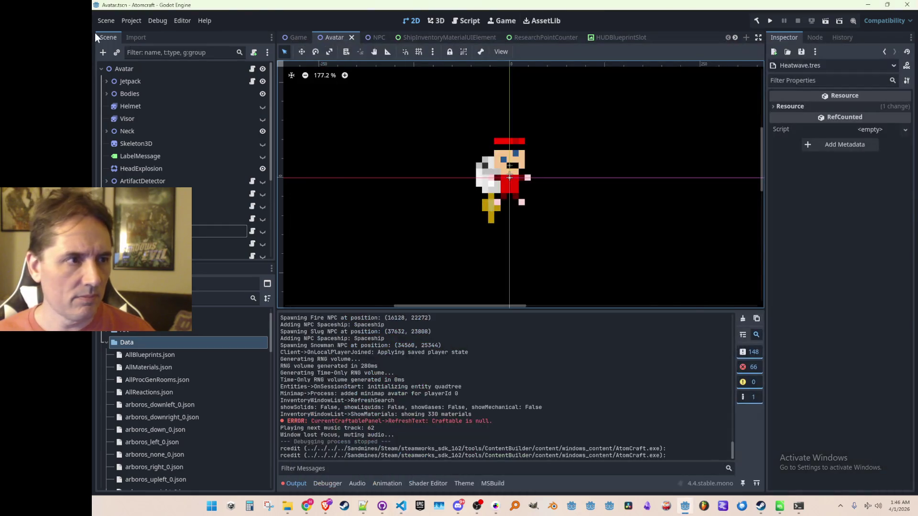
# - Export the Windows Desktop build over AtomCraft.exe, close the export window, and save the scene
pyautogui.click(131, 20)
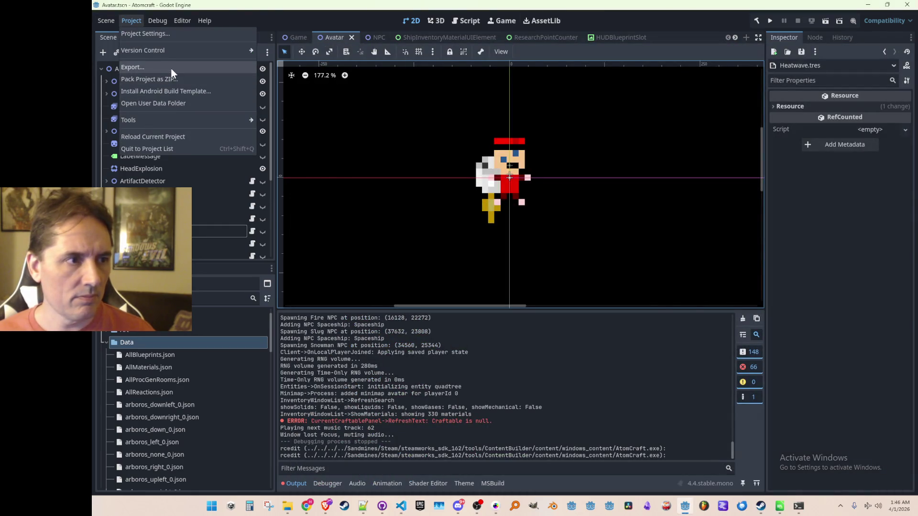
pyautogui.click(171, 67)
pyautogui.click(490, 405)
pyautogui.click(431, 394)
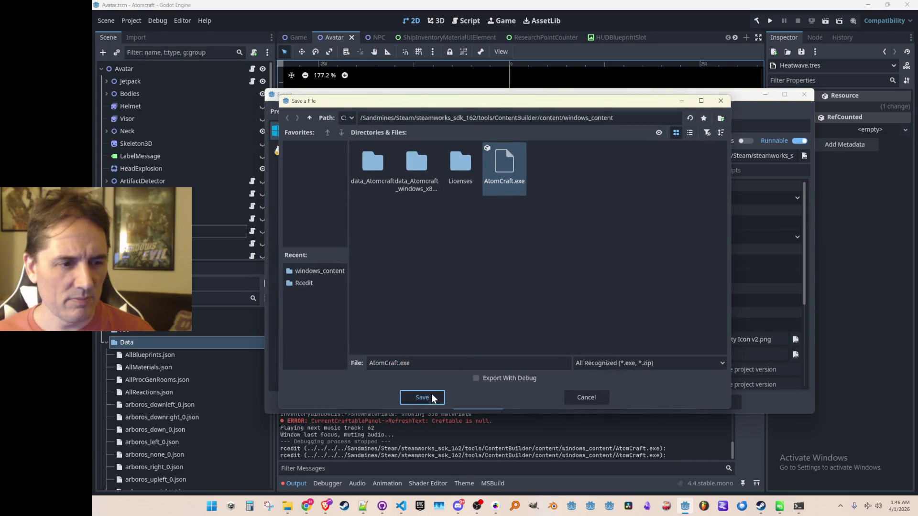
pyautogui.click(447, 269)
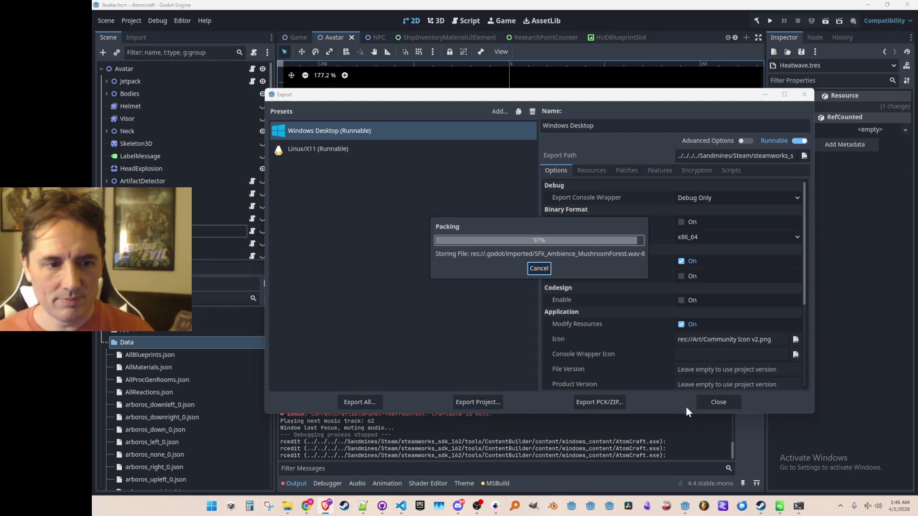
pyautogui.click(731, 403)
pyautogui.hotkey('ctrl', 's')
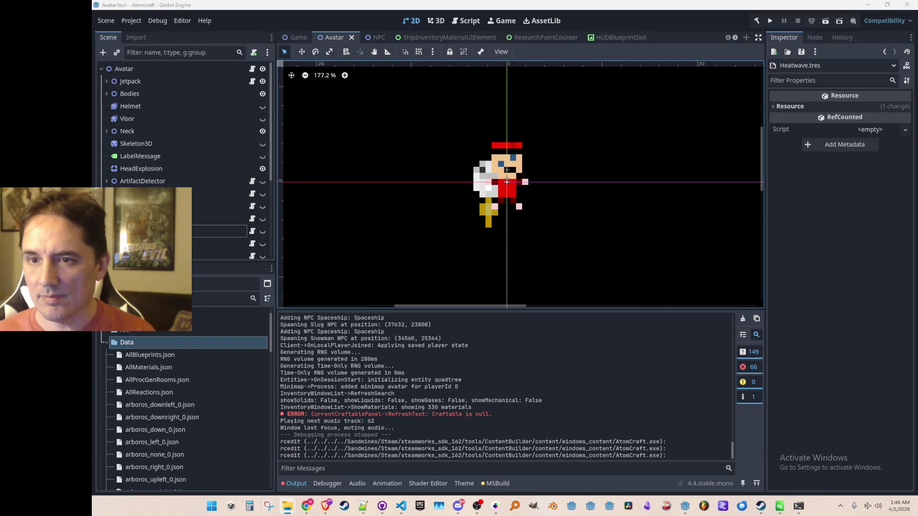
# - Bring Visual Studio Code forward and close its window holding Consts.cs
pyautogui.click(400, 506)
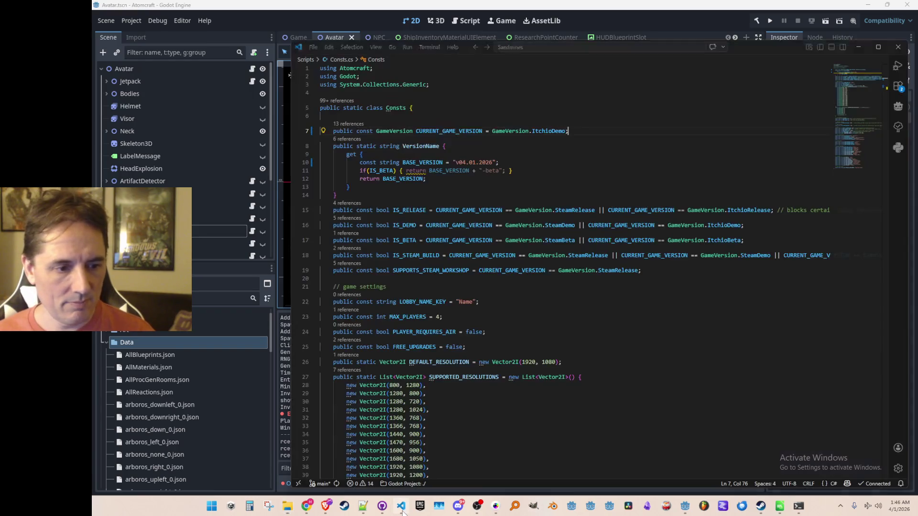
pyautogui.click(897, 48)
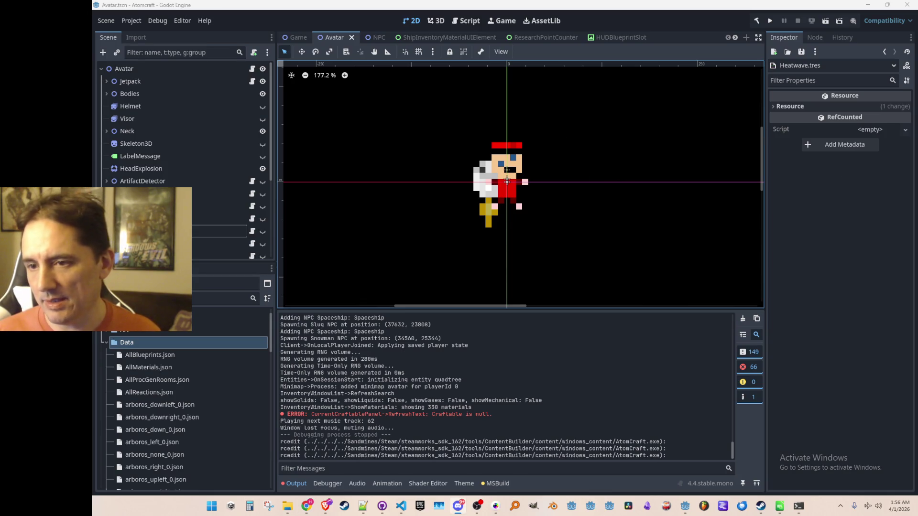
# - Bring Steam up on the Atomcraft Playtest library page
pyautogui.click(760, 505)
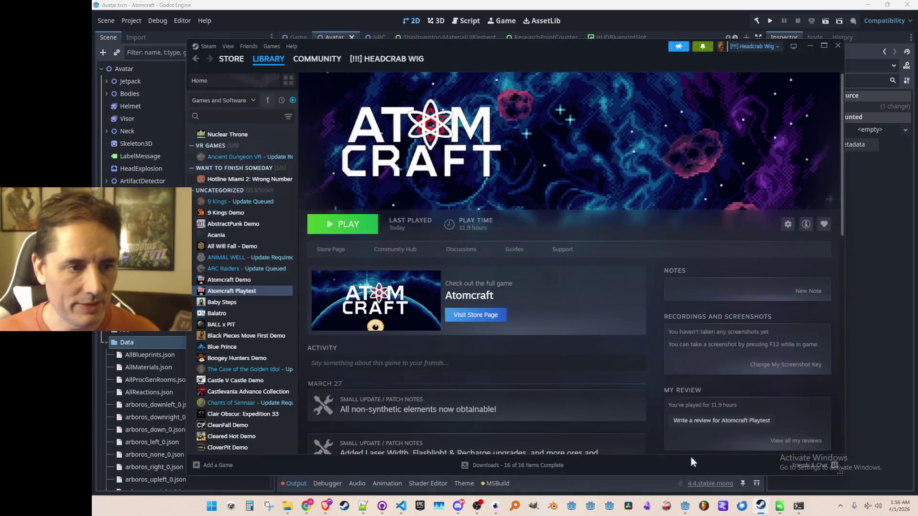
# - Open the full patch notes for the Atomcraft Playtest update 'Synthetic elements, Particle Accelerator and Radioactivity!!!'
pyautogui.scroll(-2, 514, 357)
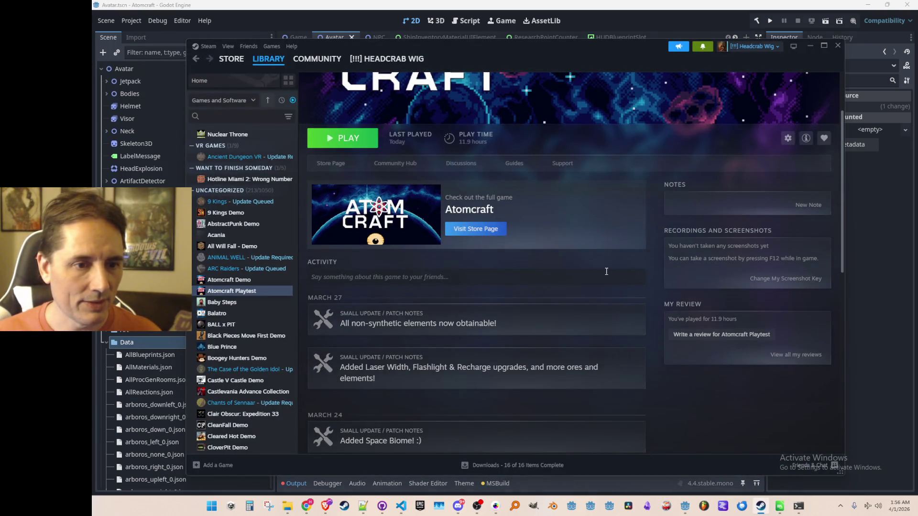
pyautogui.click(455, 326)
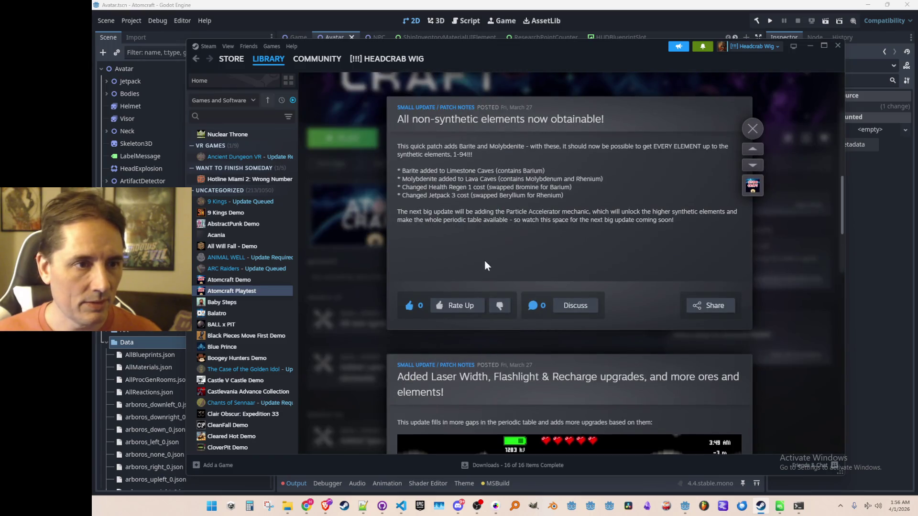
pyautogui.scroll(10, 484, 266)
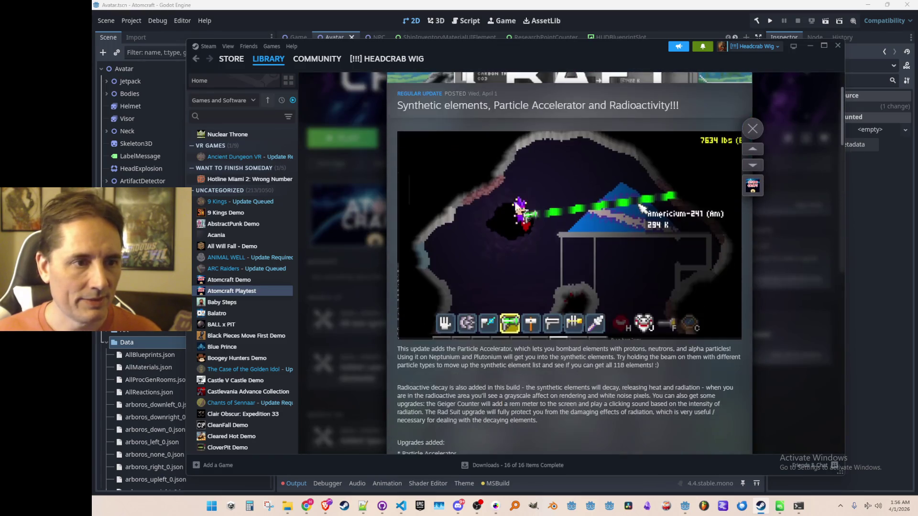
pyautogui.scroll(2, 610, 220)
pyautogui.scroll(-1, 613, 218)
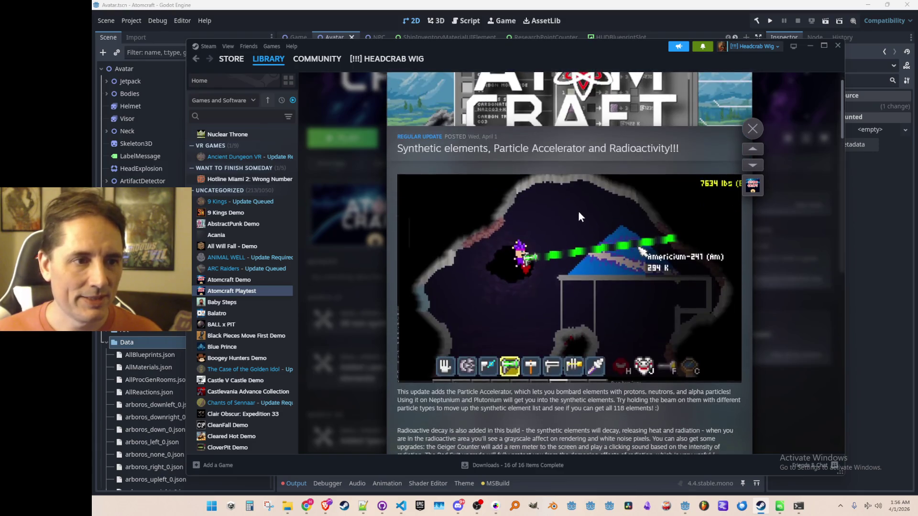
pyautogui.scroll(-1, 585, 216)
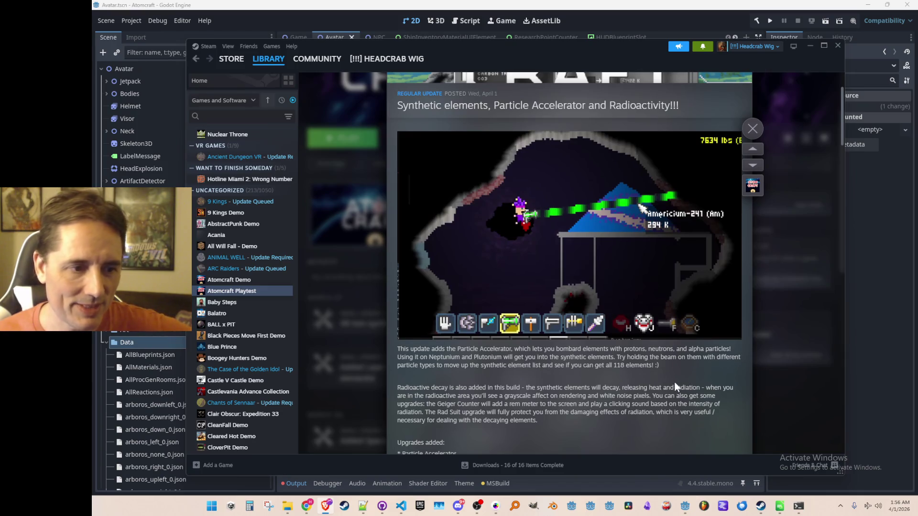
pyautogui.scroll(-1, 674, 380)
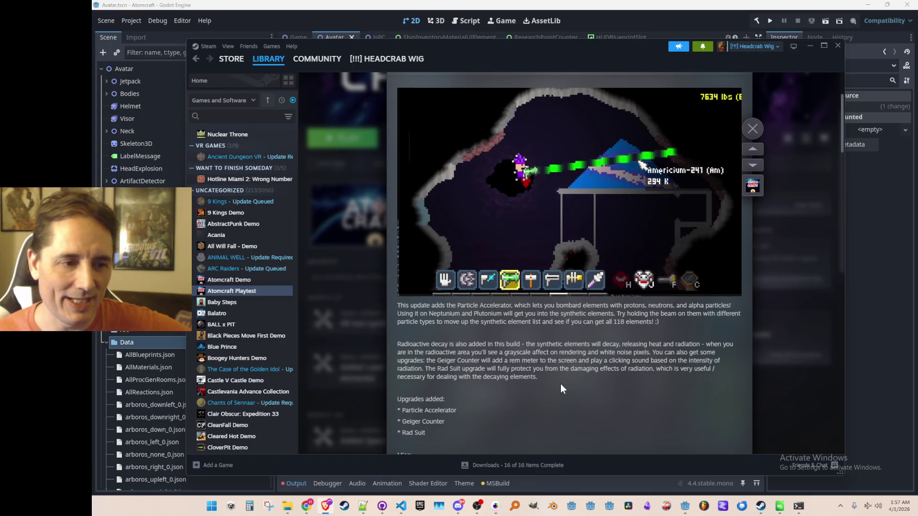
pyautogui.scroll(-3, 560, 384)
pyautogui.moveTo(400, 314)
pyautogui.mouseDown()
pyautogui.moveTo(445, 325)
pyautogui.moveTo(440, 361)
pyautogui.mouseUp()
pyautogui.click(458, 309)
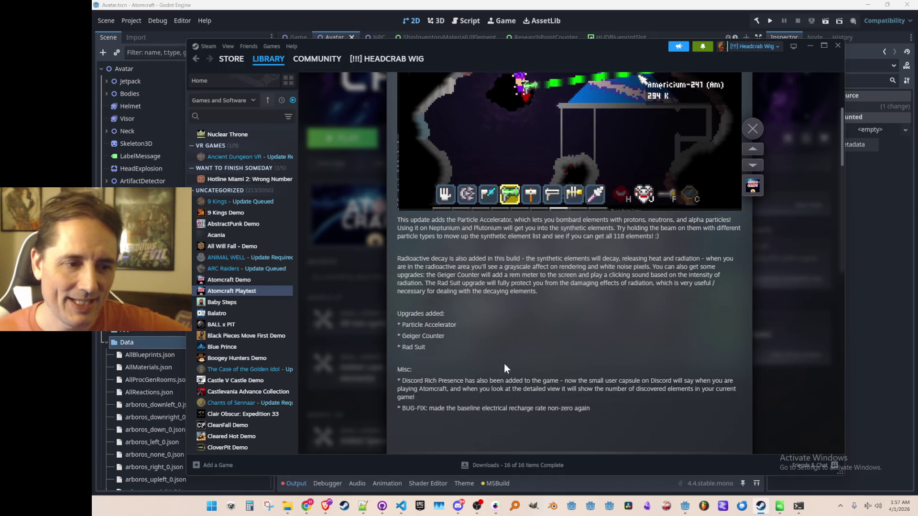
pyautogui.moveTo(402, 381)
pyautogui.mouseDown()
pyautogui.moveTo(656, 387)
pyautogui.moveTo(541, 409)
pyautogui.mouseUp()
pyautogui.click(443, 396)
pyautogui.moveTo(405, 409); pyautogui.dragTo(591, 409)
pyautogui.click(499, 397)
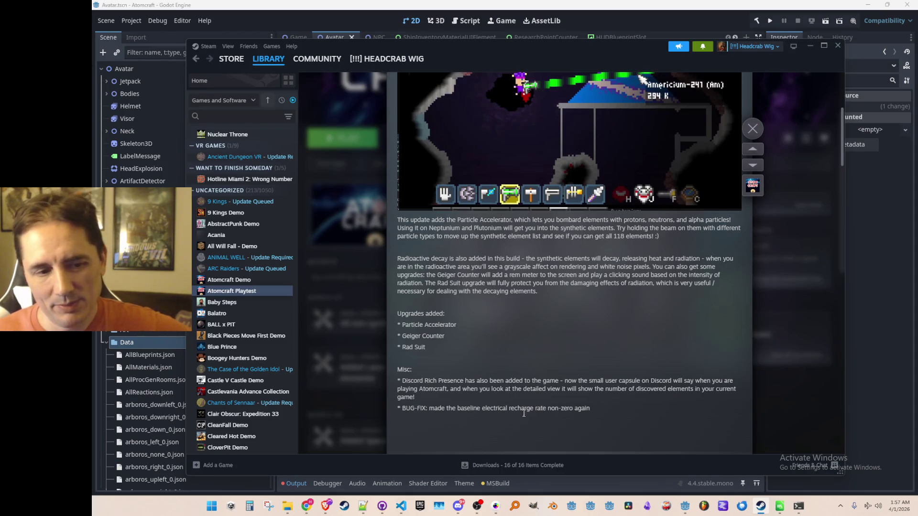